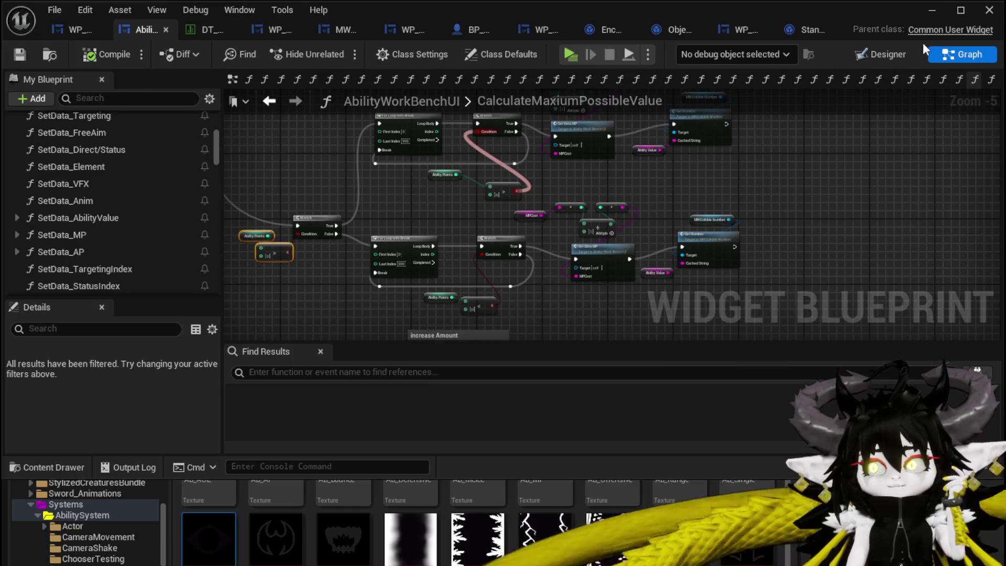
Launch the play-in-editor preview and show the Magic loadout cards at the ability workbench.
click(932, 13)
click(338, 51)
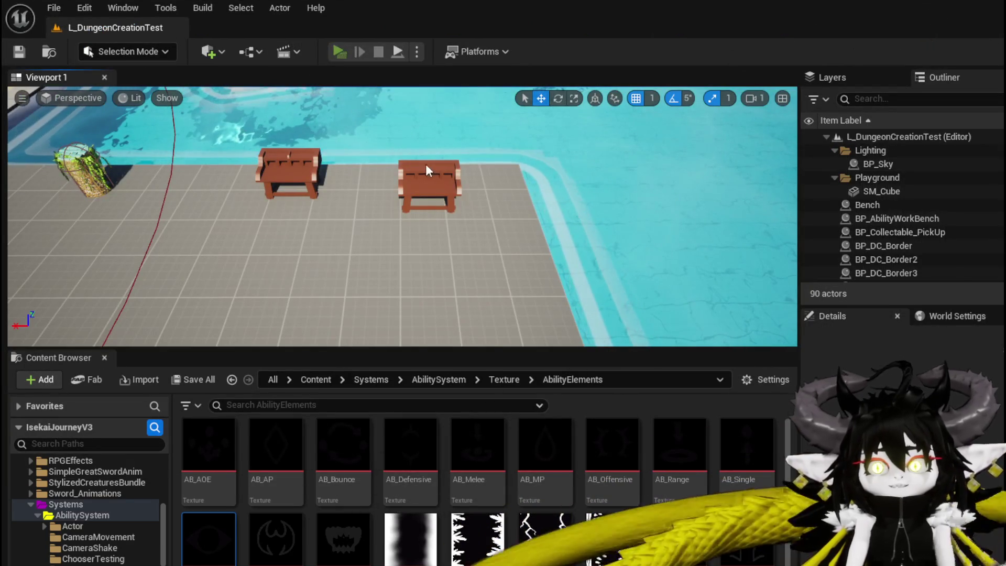
key(e)
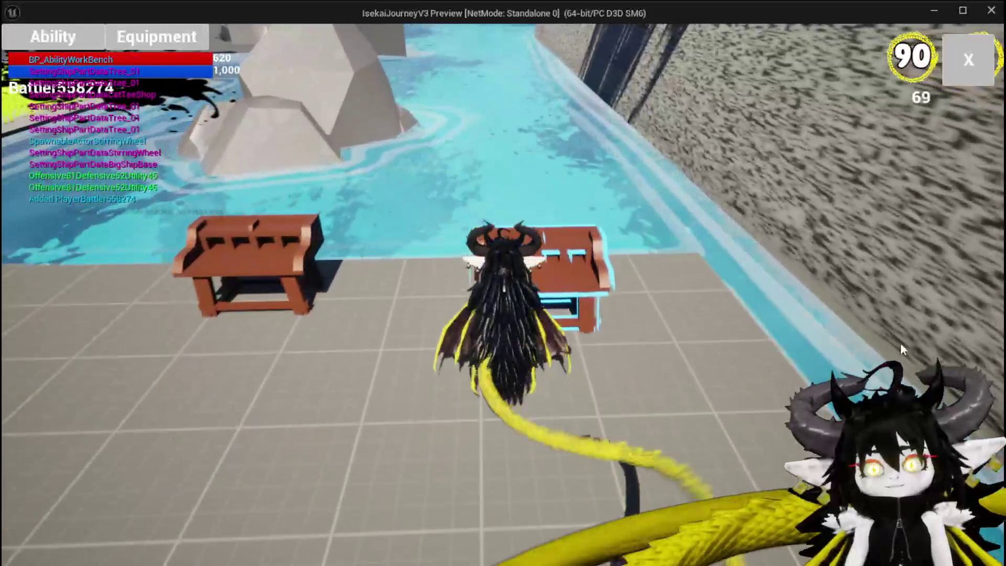
click(78, 48)
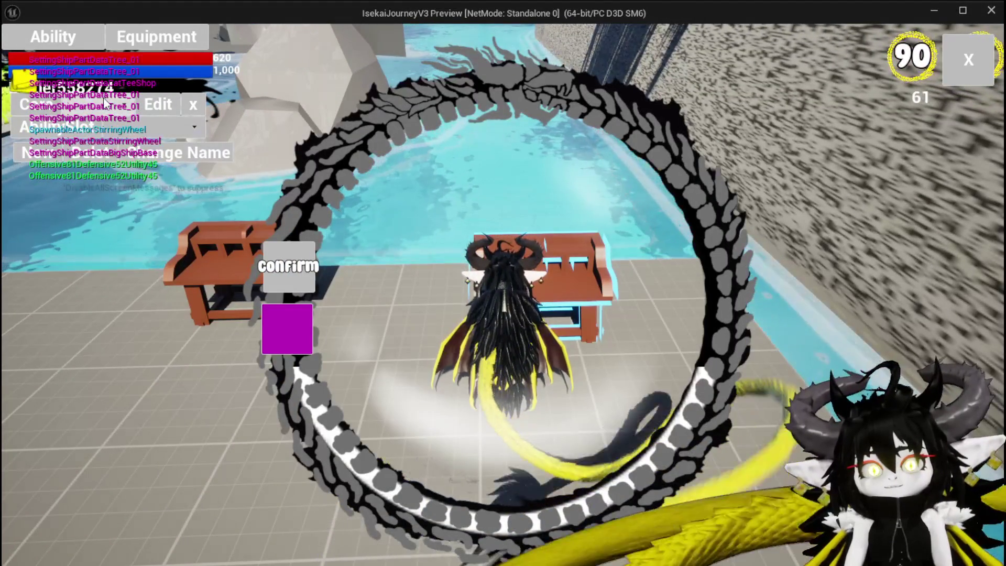
click(113, 105)
click(118, 135)
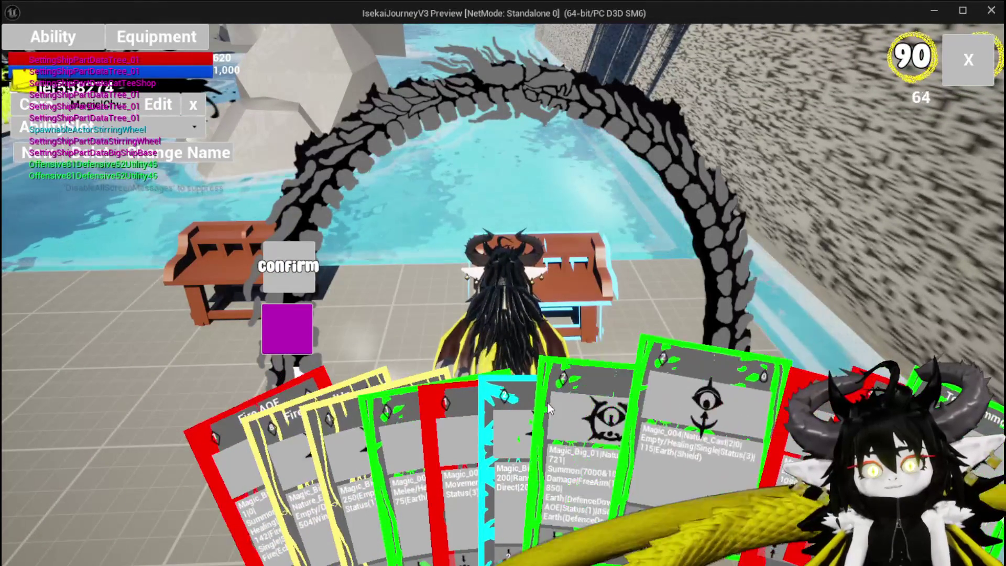
Open the Water Splash card and Fill its ability value from 207 up to 364.
click(515, 414)
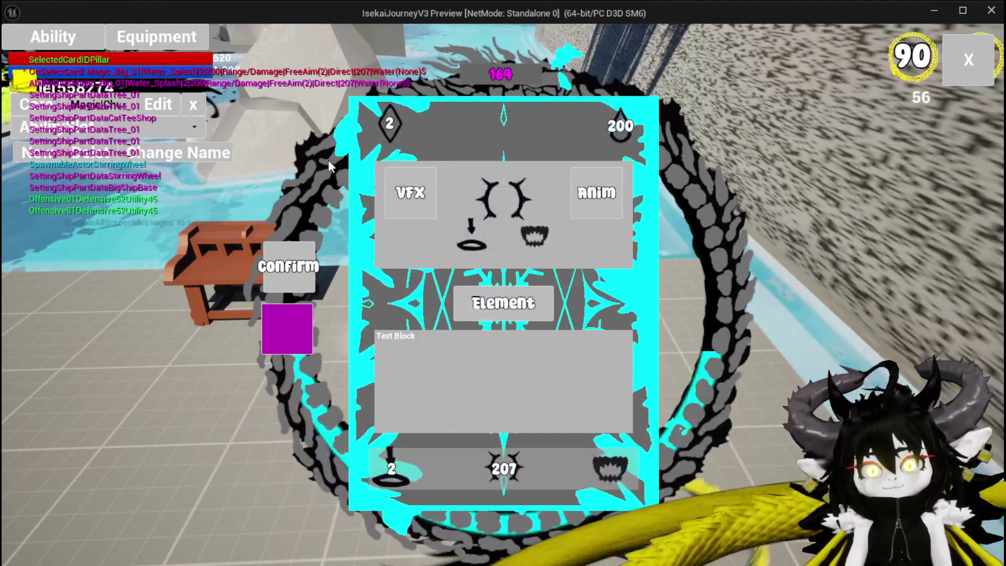
mouse_move(377, 122)
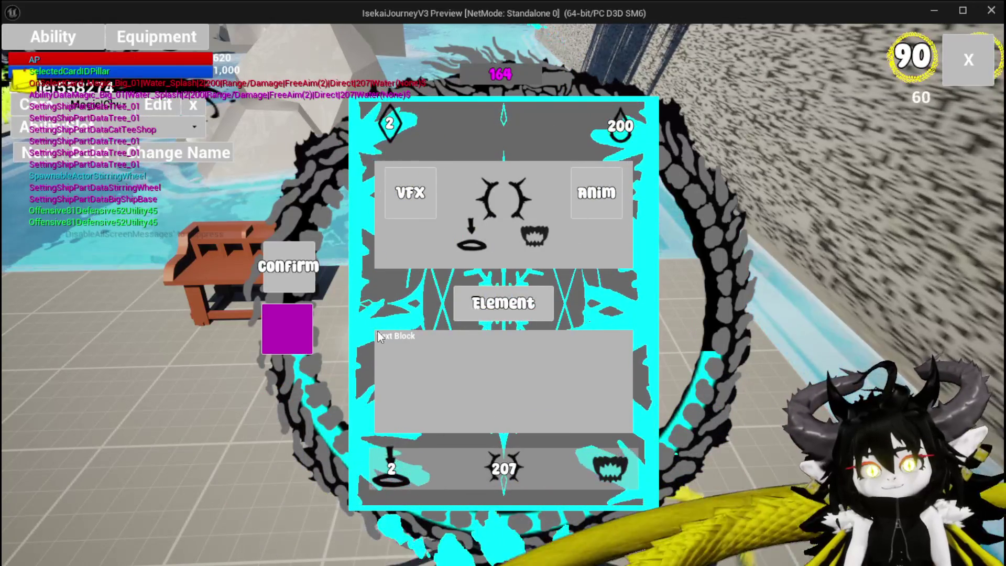
mouse_move(521, 451)
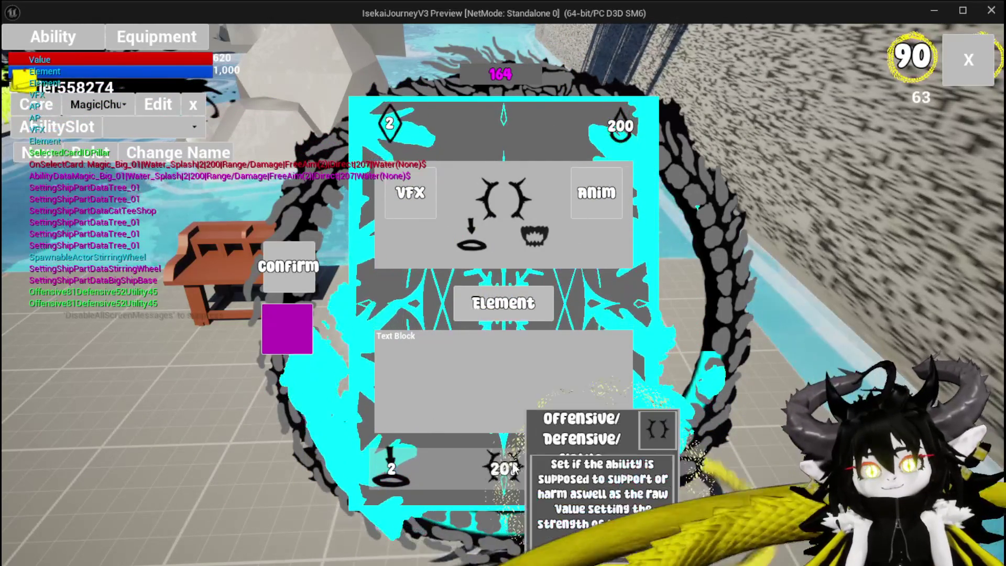
click(511, 472)
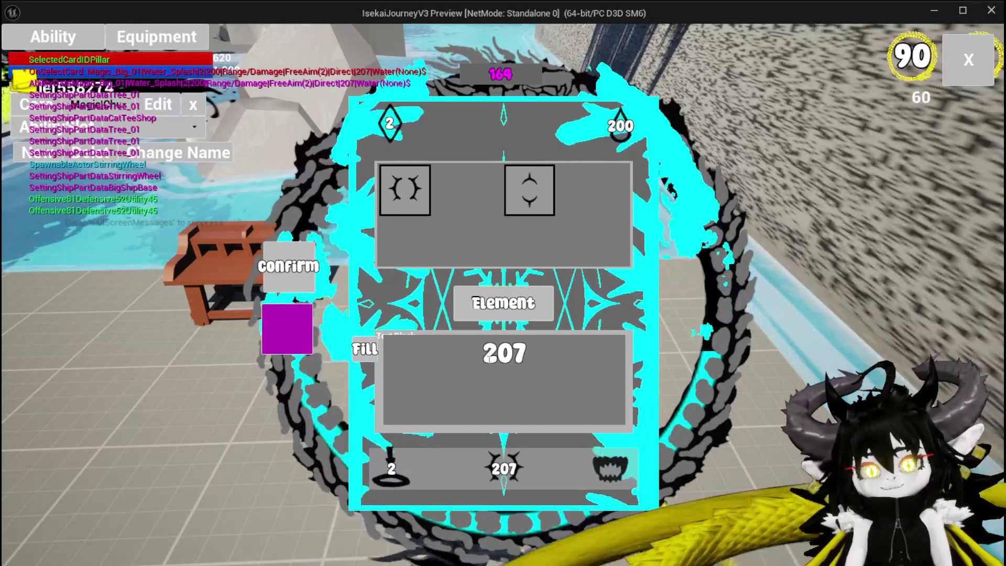
click(486, 359)
text(364)
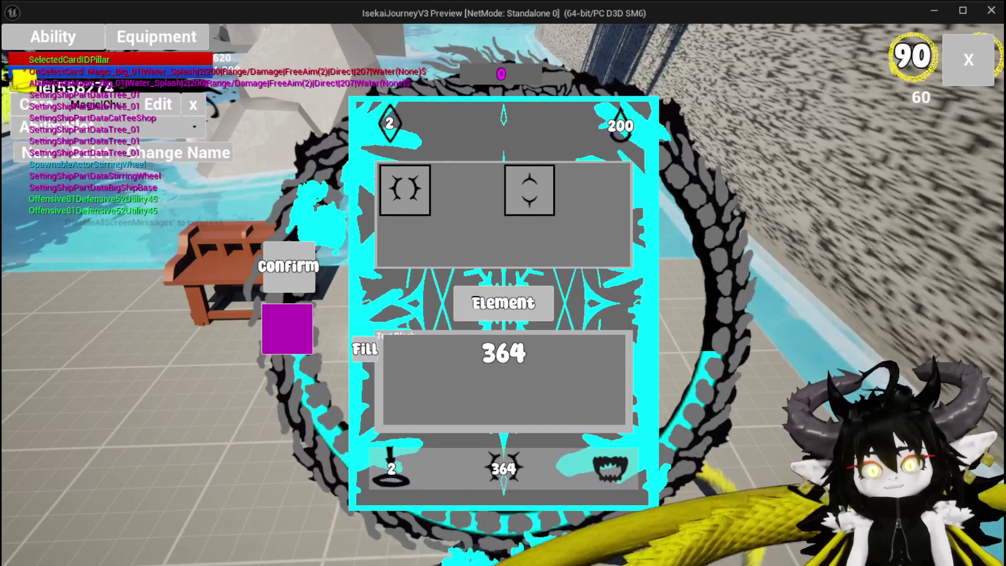
click(373, 355)
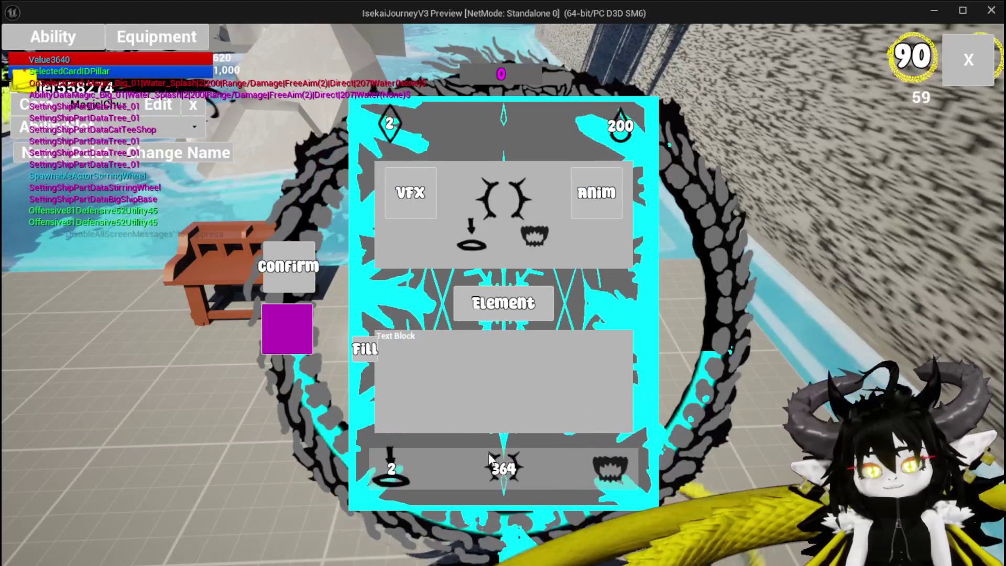
click(504, 468)
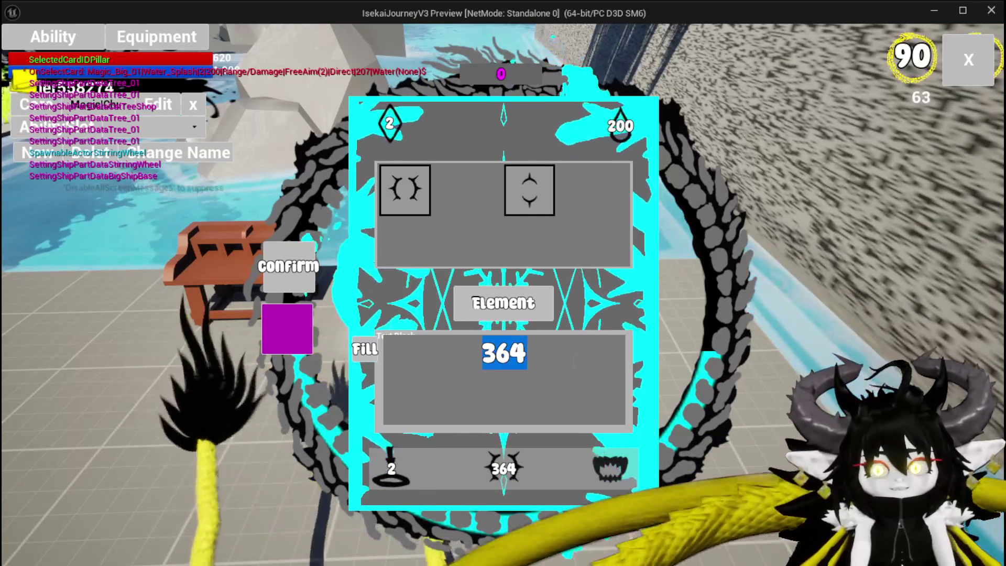
Enter an ability value of 400 and Fill the AP cost so it rises from 2 to 3.
text(400)
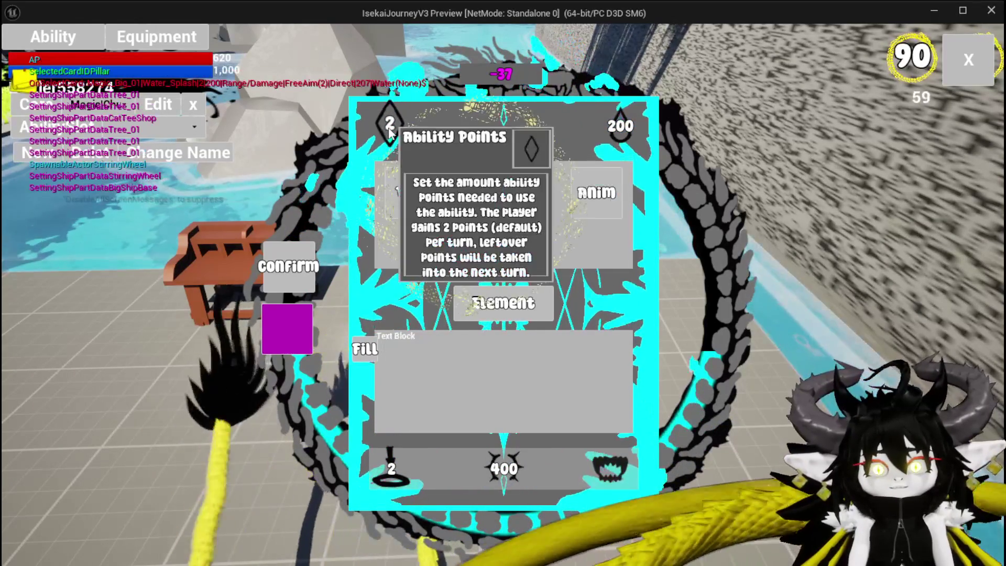
click(367, 350)
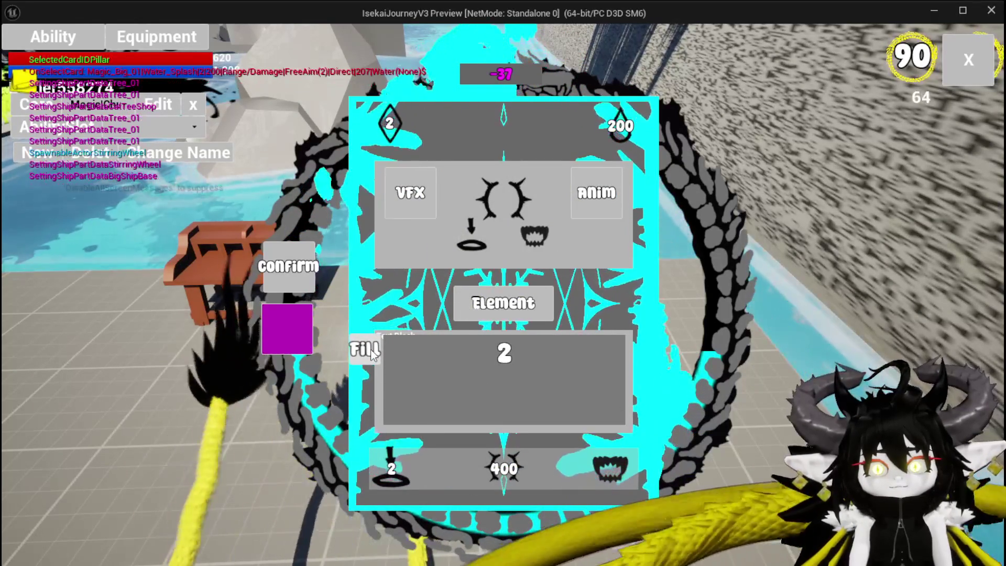
click(367, 350)
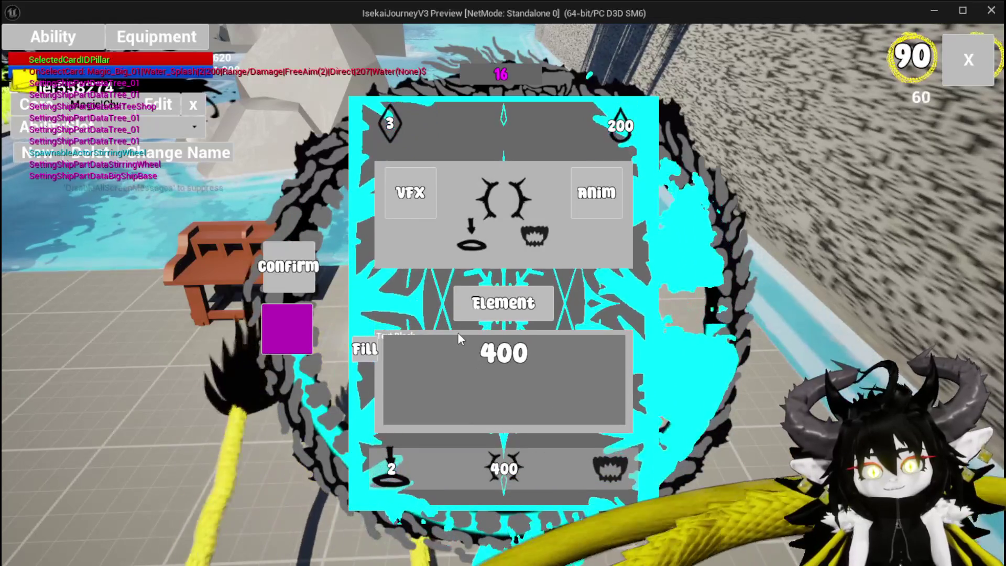
Stop the preview and remove the Ability Value getter in the CalculateMaxiumPossibleValue graph.
key(Escape)
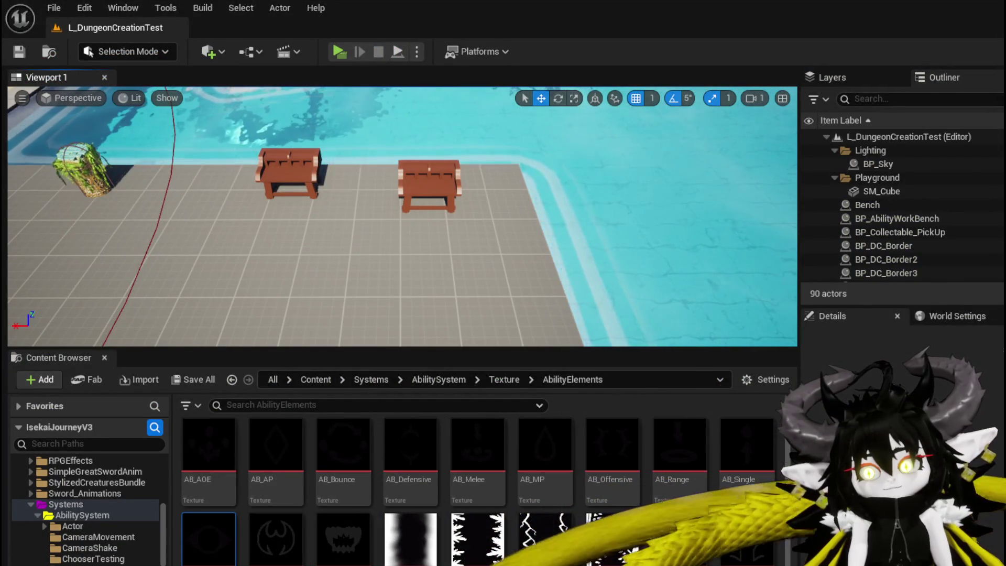
key(alt+Tab)
scroll(498, 294, up, 2)
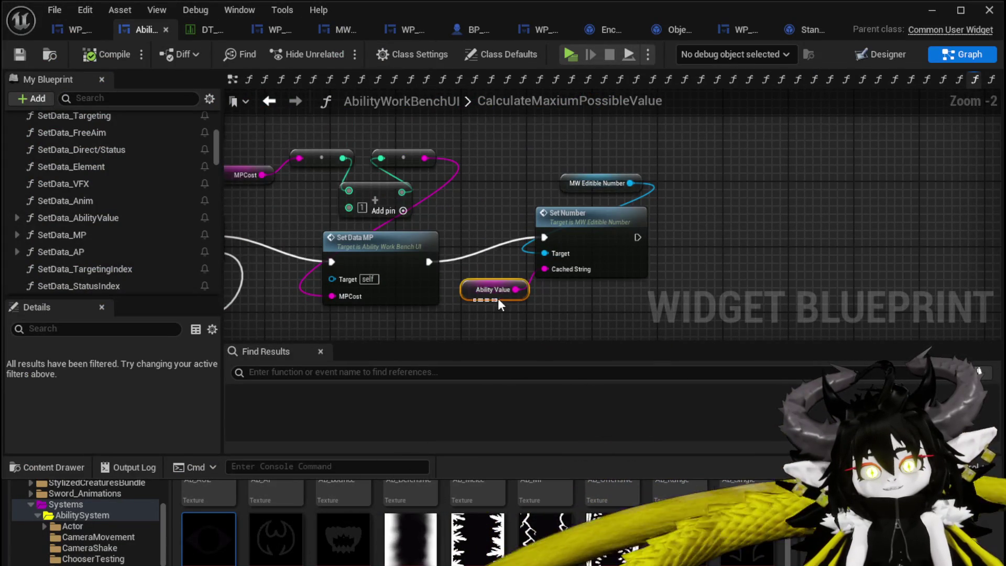
mouse_move(498, 303)
mouse_down()
mouse_move(429, 307)
mouse_move(561, 312)
mouse_move(603, 303)
mouse_up()
scroll(429, 307, down, 1)
scroll(602, 312, down, 1)
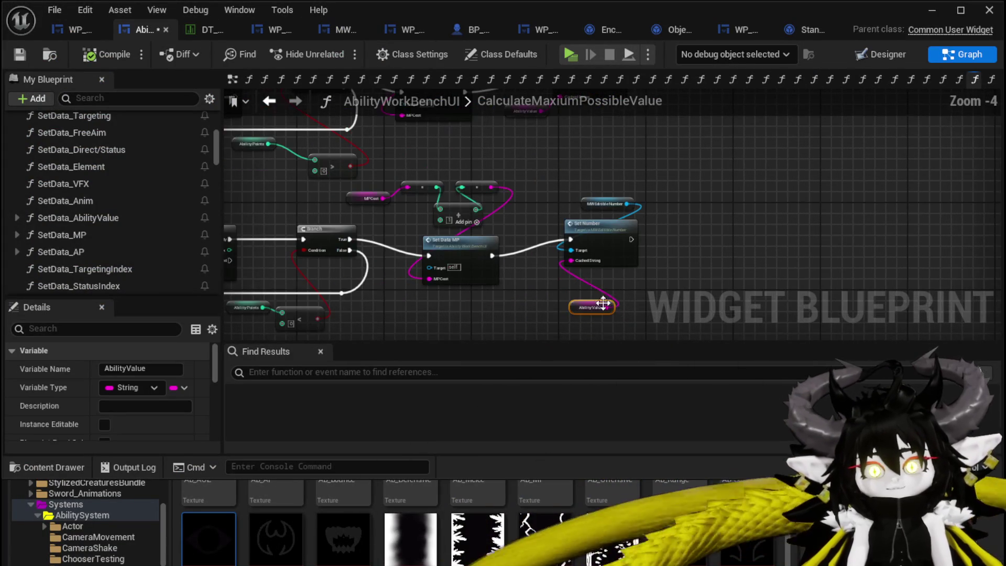
key(Delete)
Wire the MPCost getter into Set Number's Cached String.
scroll(546, 306, up, 2)
drag(338, 196, 647, 291)
key(ctrl+z)
key(ctrl+z)
key(Delete)
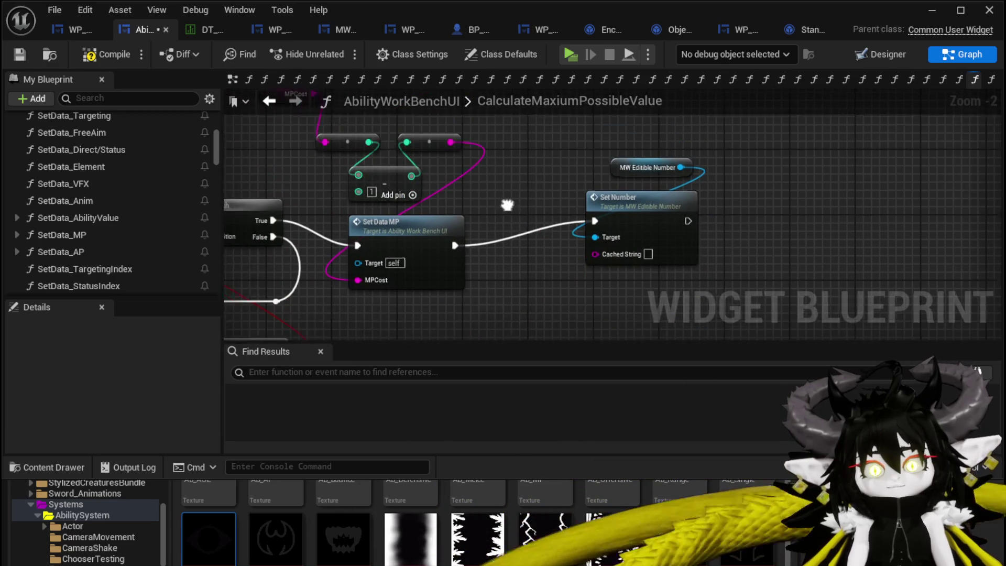
mouse_move(364, 137)
mouse_down()
mouse_move(608, 256)
mouse_move(659, 295)
mouse_up()
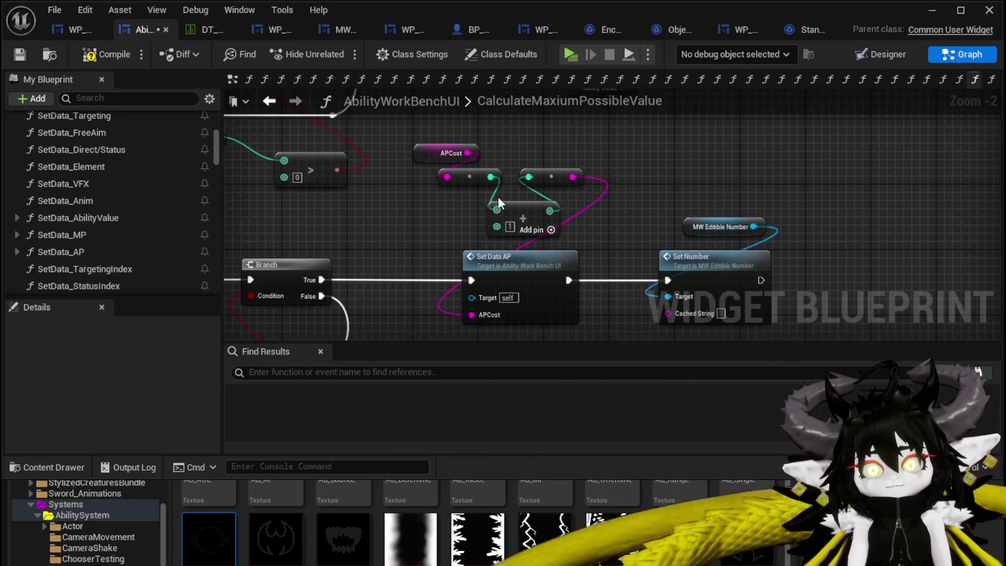
Wire the APCost getter into Set Number's Cached String.
mouse_move(469, 154)
mouse_down()
mouse_move(671, 262)
mouse_move(670, 313)
mouse_up()
key(ctrl+z)
key(ctrl+z)
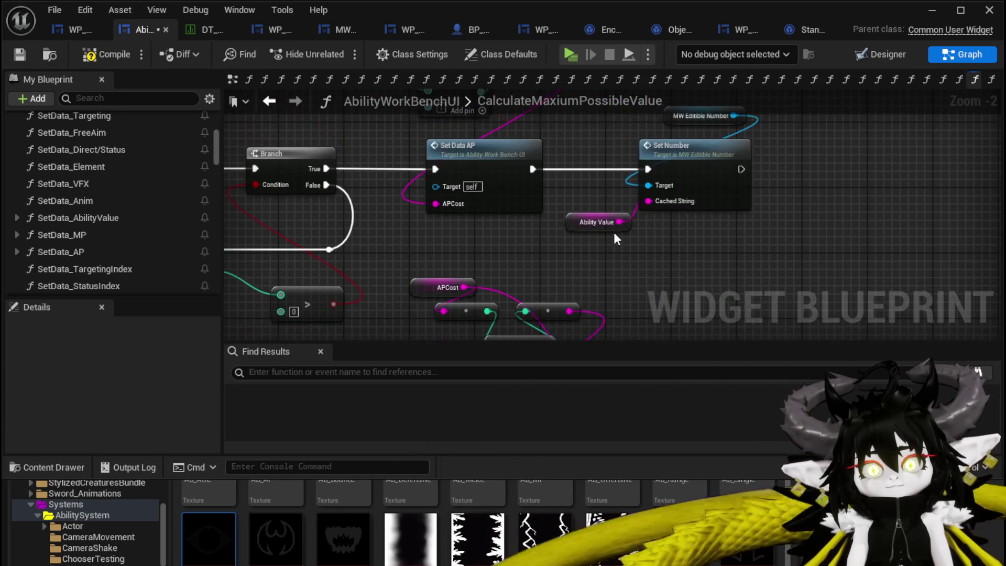
key(ctrl+z)
mouse_move(355, 131)
mouse_down()
mouse_move(636, 299)
mouse_move(653, 288)
mouse_up()
Connect the Ability Value getter to Set Number's Cached String.
scroll(629, 273, down, 3)
scroll(609, 260, up, 3)
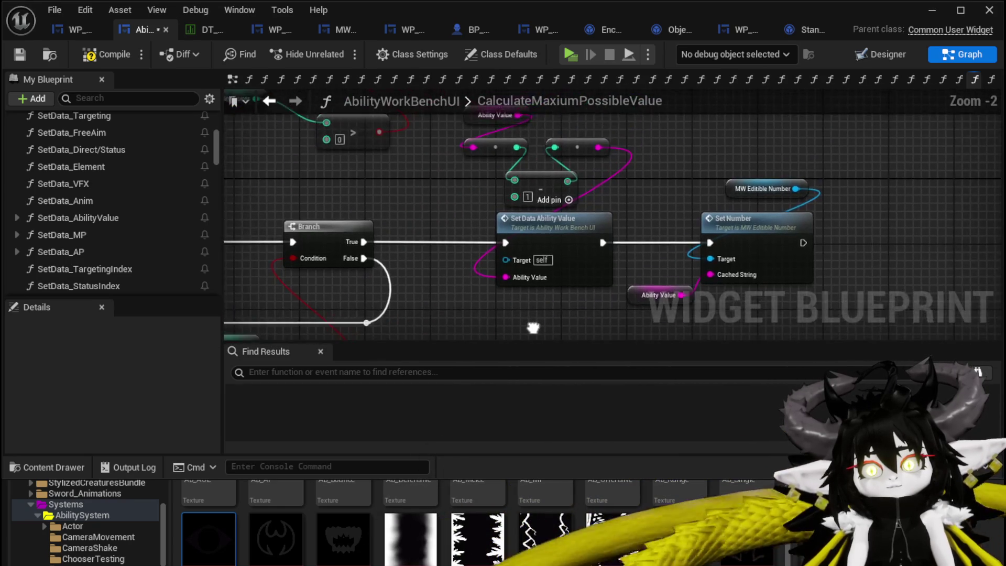
mouse_move(513, 129)
mouse_down()
mouse_move(678, 236)
mouse_move(719, 288)
mouse_move(708, 287)
mouse_up()
mouse_move(702, 336)
mouse_down()
mouse_move(698, 265)
mouse_move(627, 286)
mouse_move(503, 161)
mouse_move(622, 271)
mouse_move(690, 314)
mouse_up()
scroll(681, 304, down, 3)
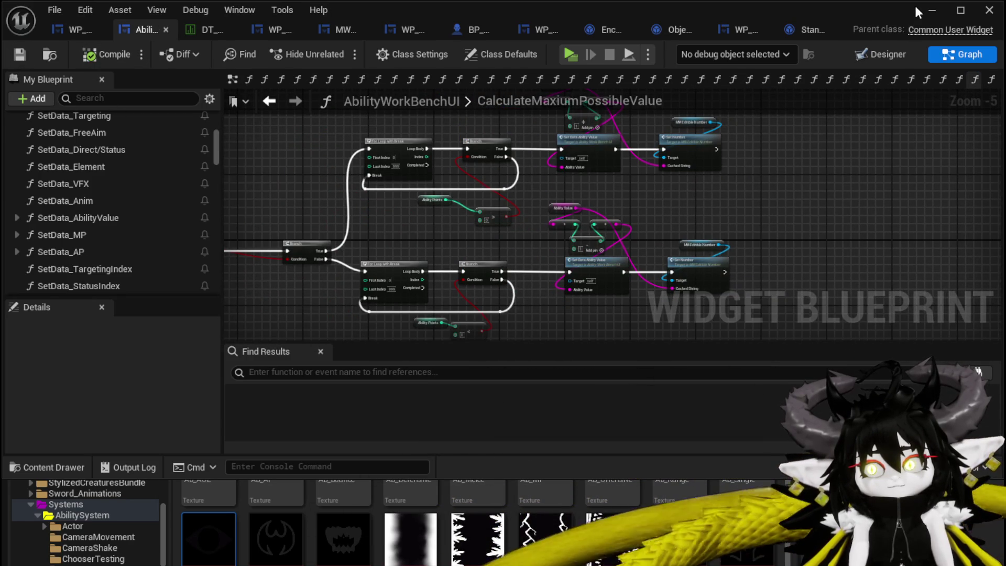
Relaunch the preview and open the equipment workbench's gem crafting grid under Upgrade.
click(932, 11)
click(344, 46)
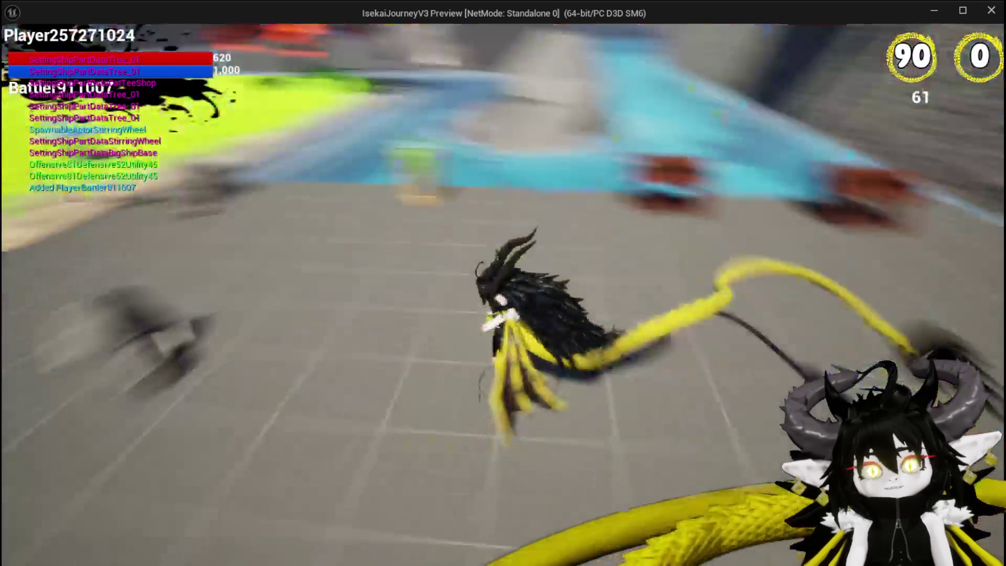
key(w)
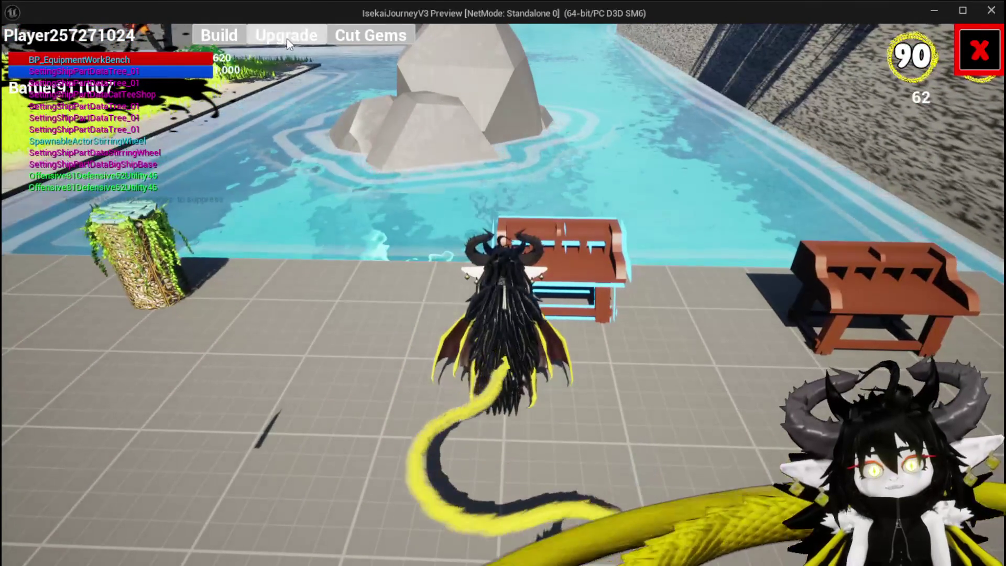
click(288, 39)
click(345, 38)
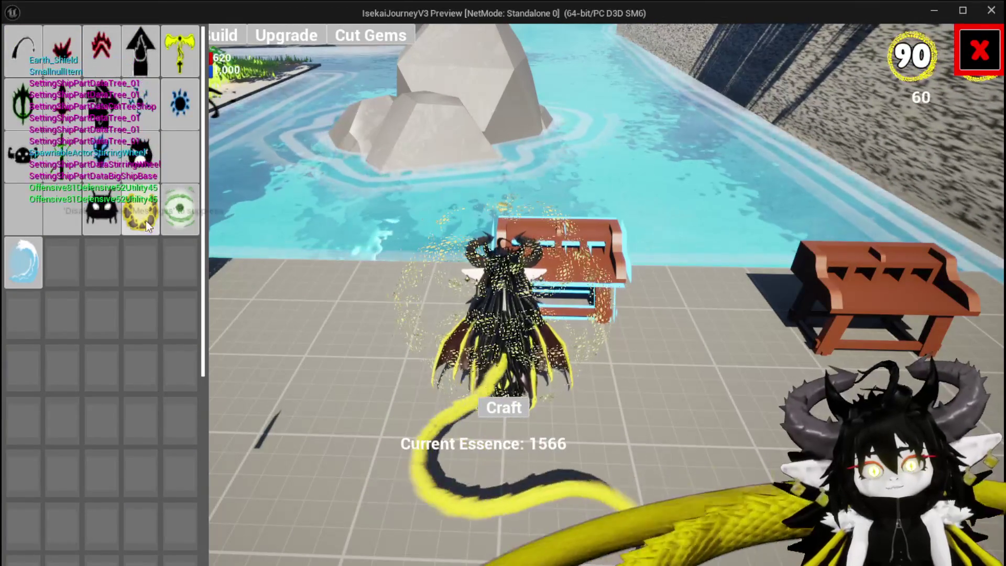
Craft two yellow Earth_Shield gems at 100 essence each, then close the crafting screen.
click(147, 223)
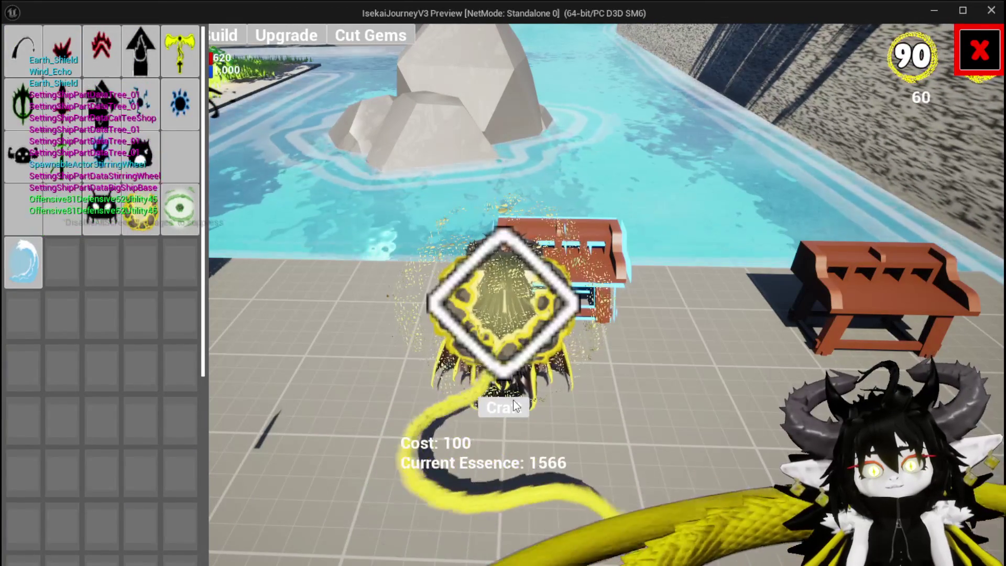
click(516, 406)
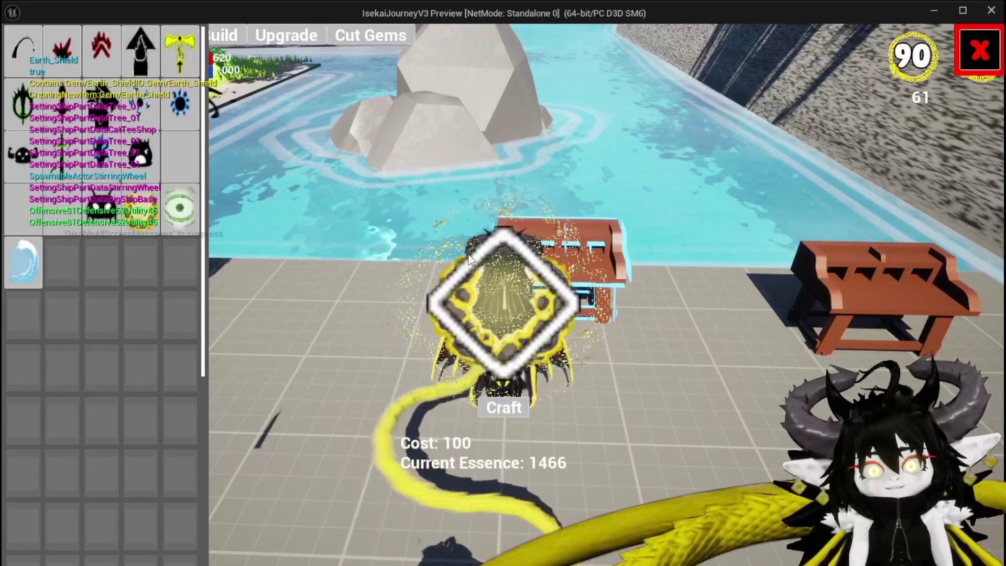
click(503, 408)
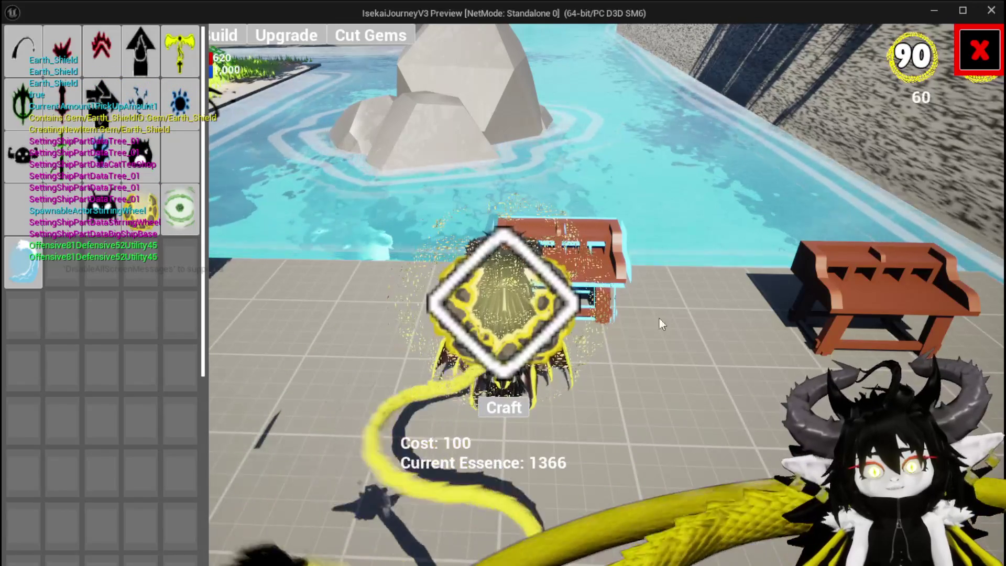
key(Escape)
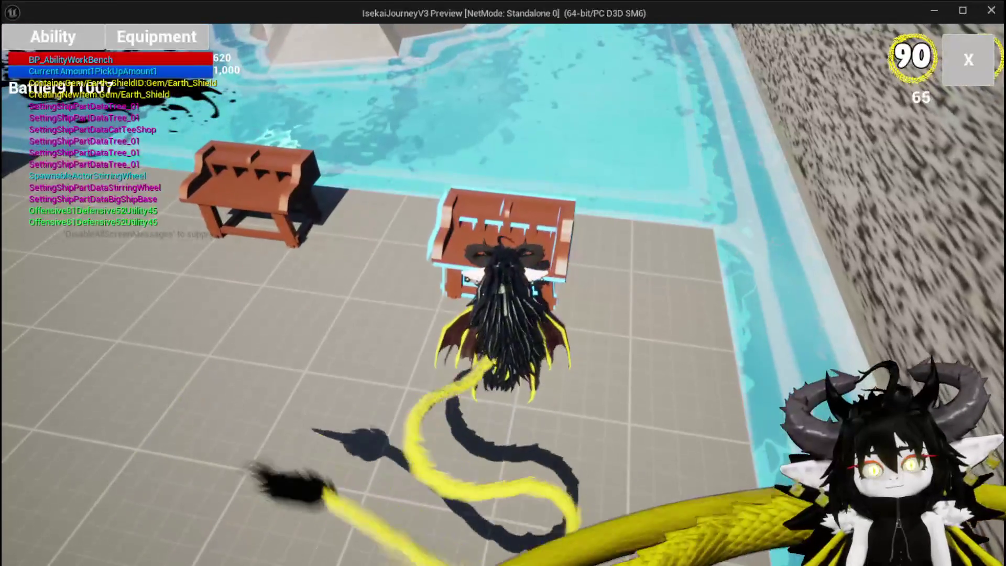
Open the Water Splash card at the ability workbench and auto-compute its values with Fill.
key(e)
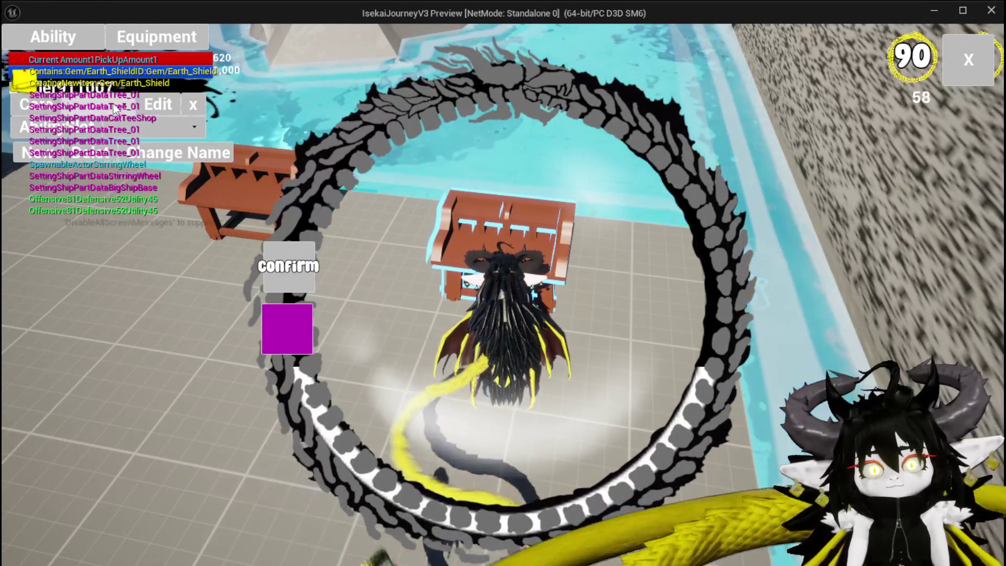
click(145, 135)
click(511, 428)
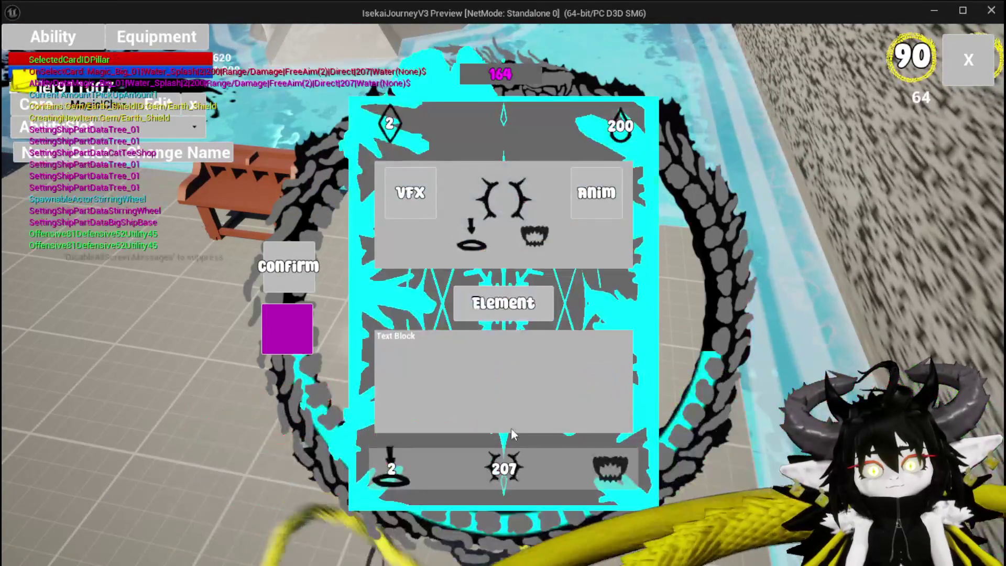
mouse_move(511, 323)
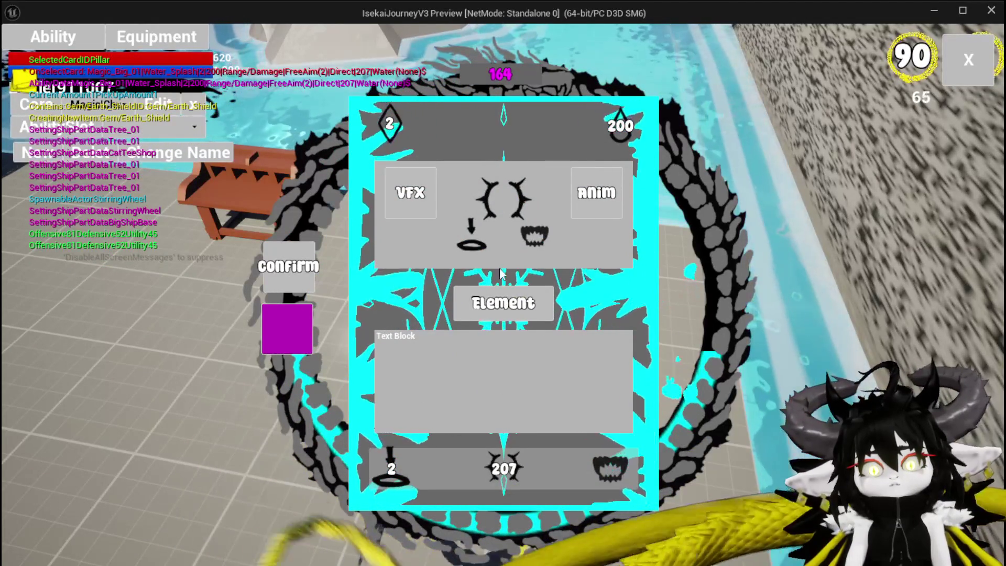
click(631, 130)
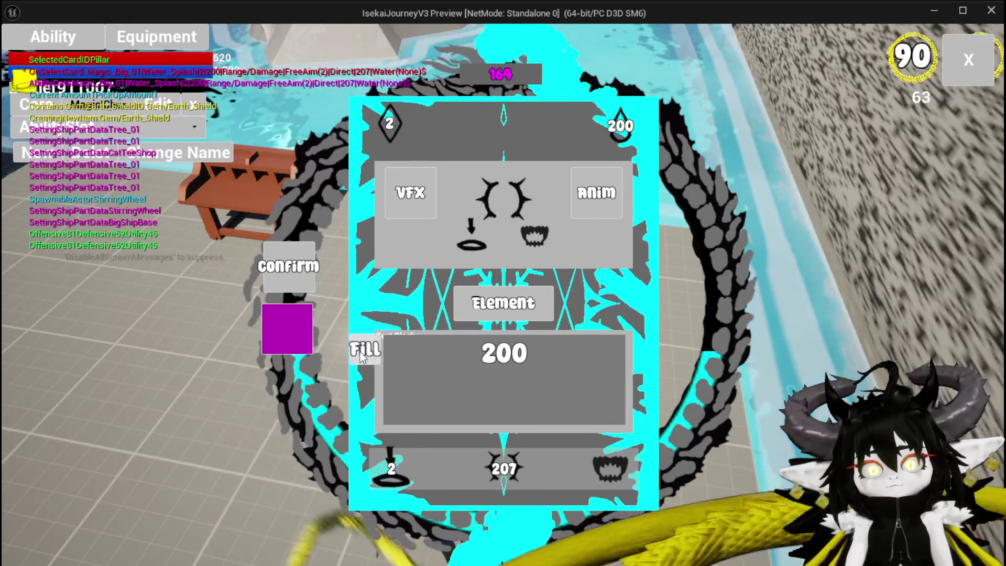
click(362, 350)
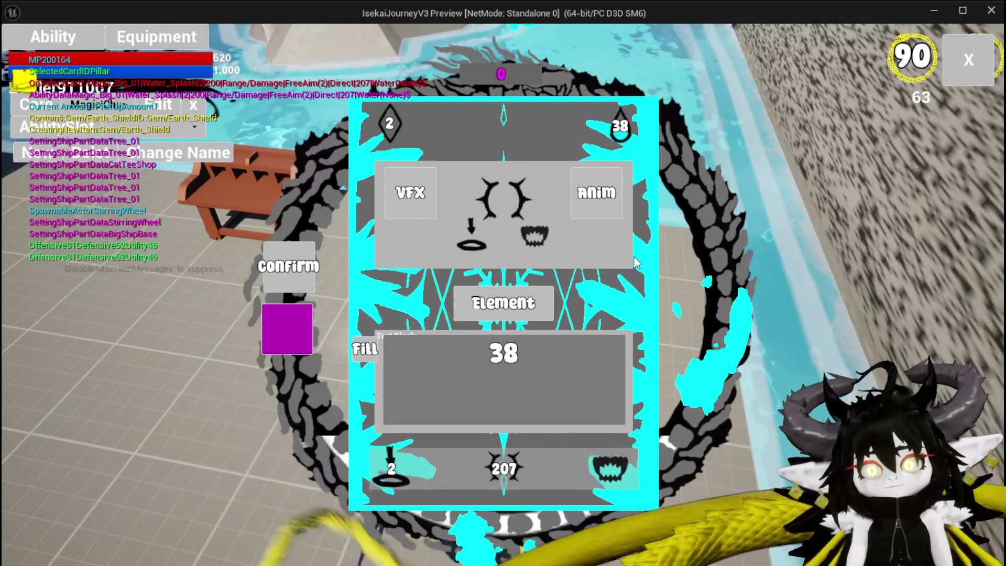
Set ability points to 3, recalculate the mana cost, and commit mana cost 0.
click(389, 123)
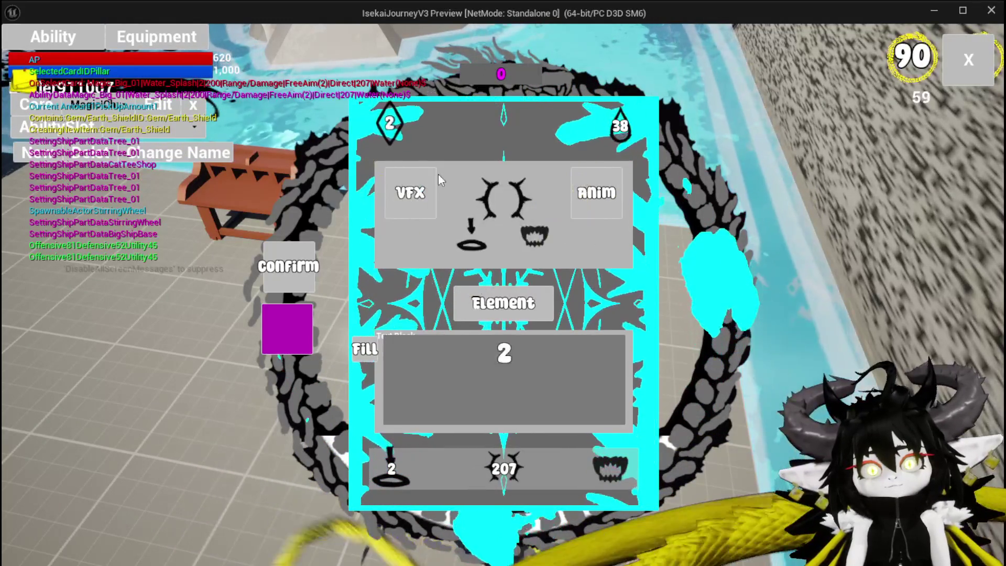
text(3)
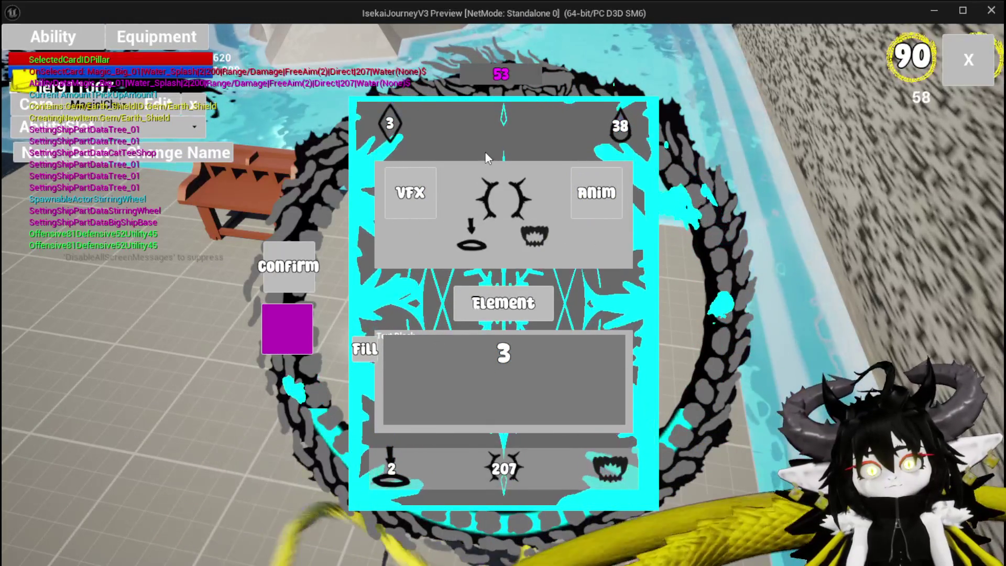
click(620, 126)
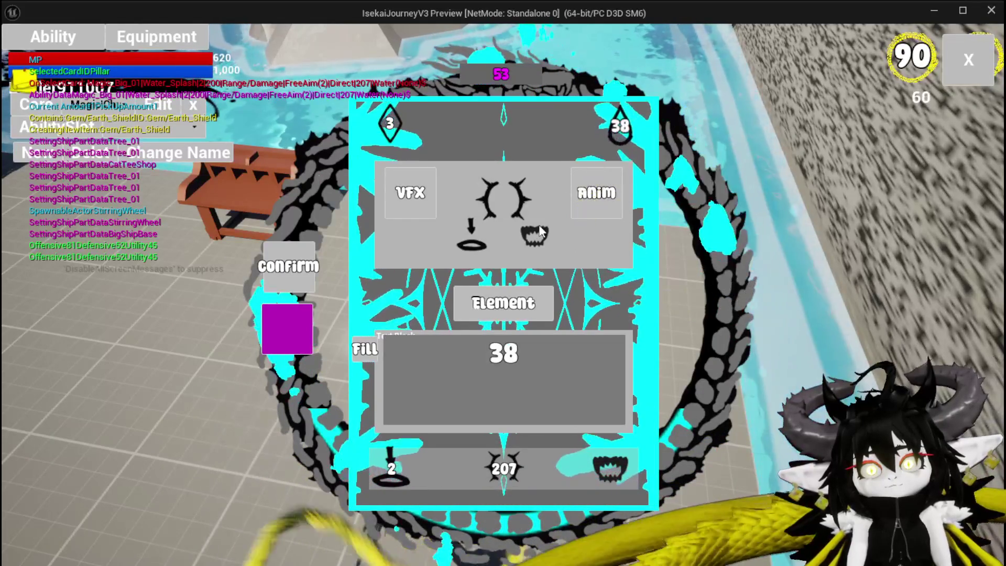
click(365, 355)
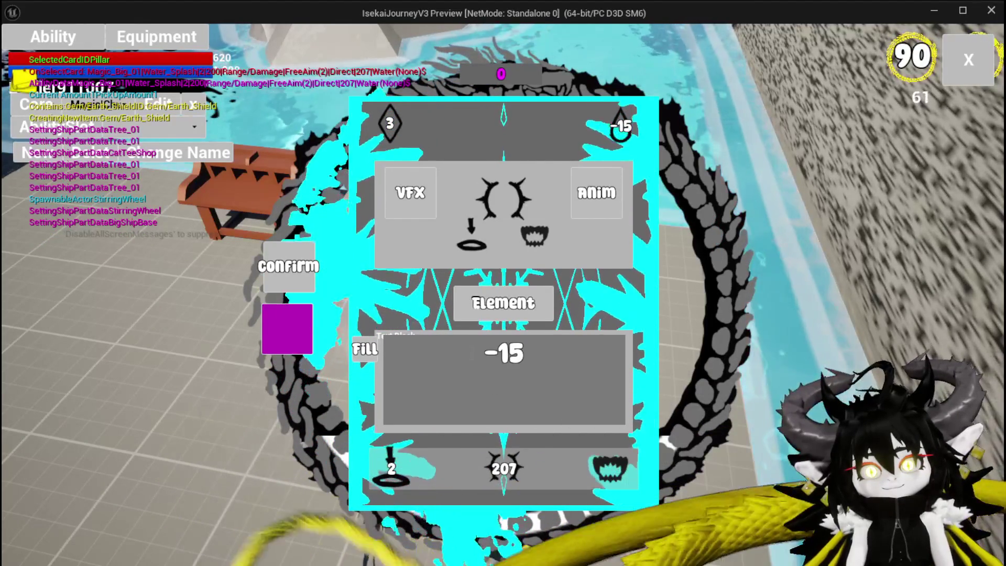
text(0)
key(Return)
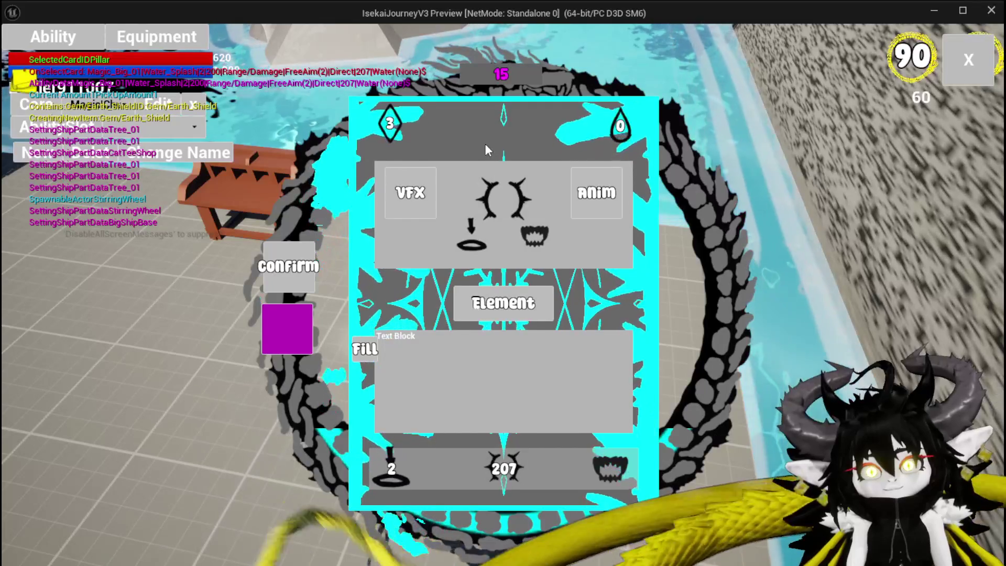
Try a value of 5 in the mana and ability value fields, then commit the mana cost.
mouse_move(620, 123)
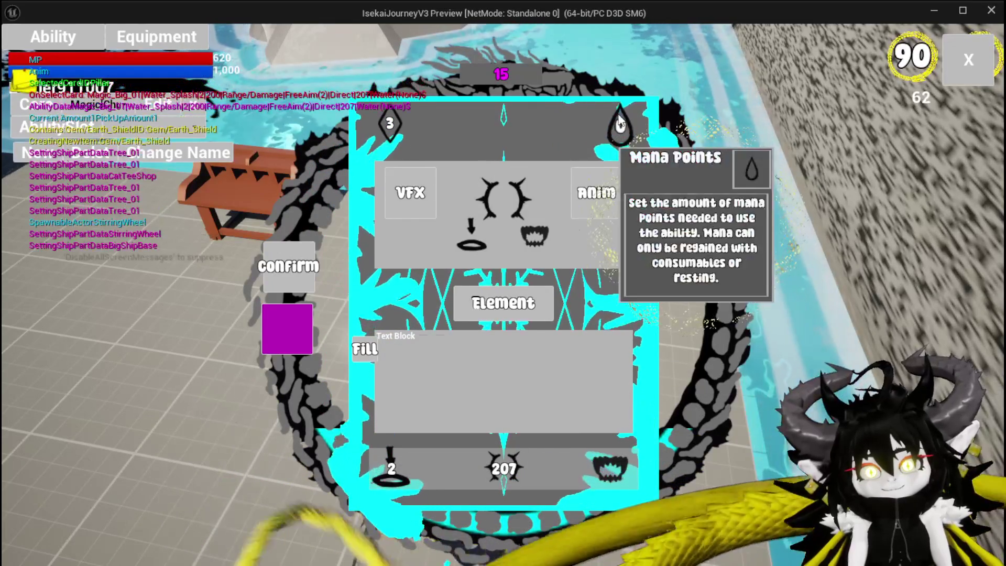
text(-500)
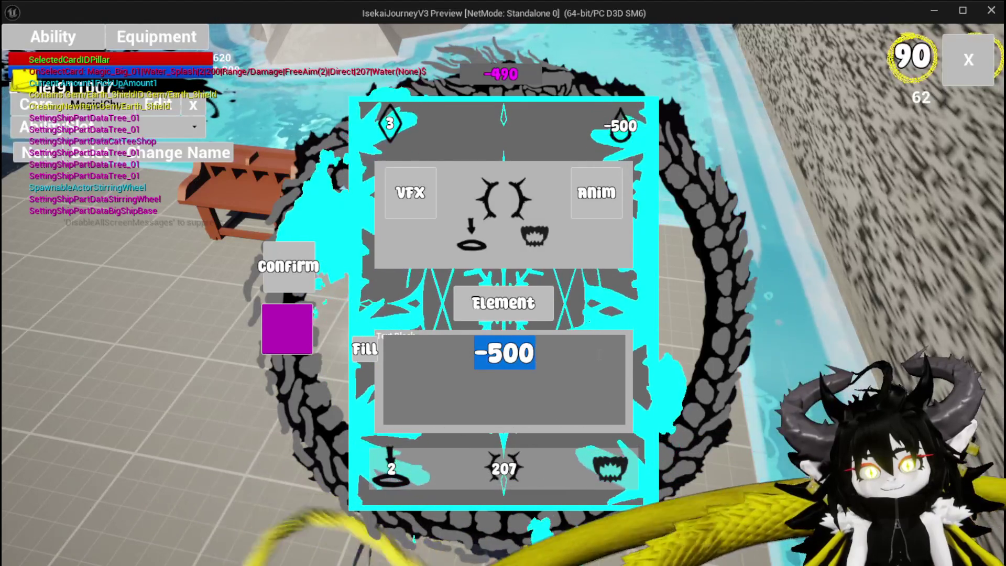
click(514, 471)
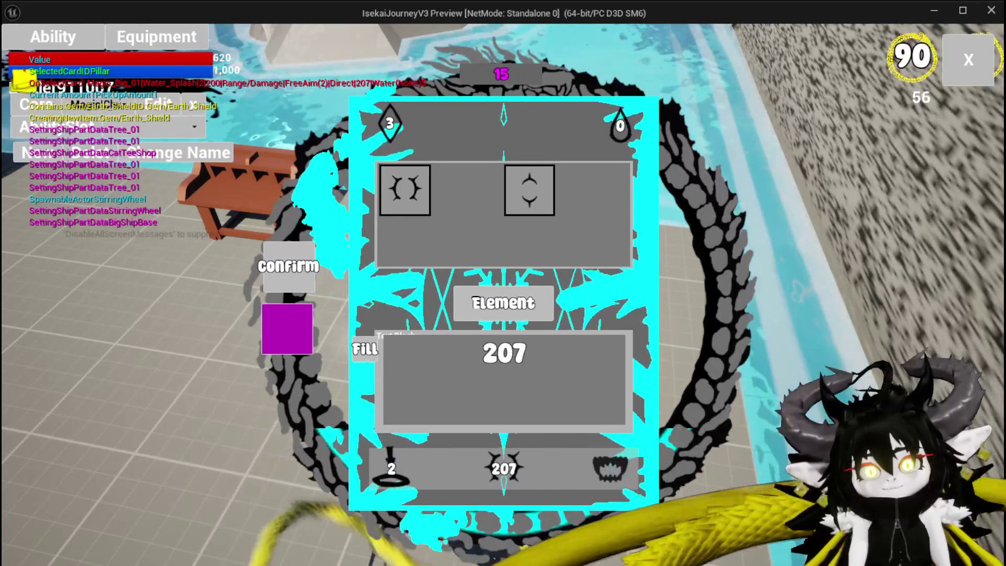
text(5)
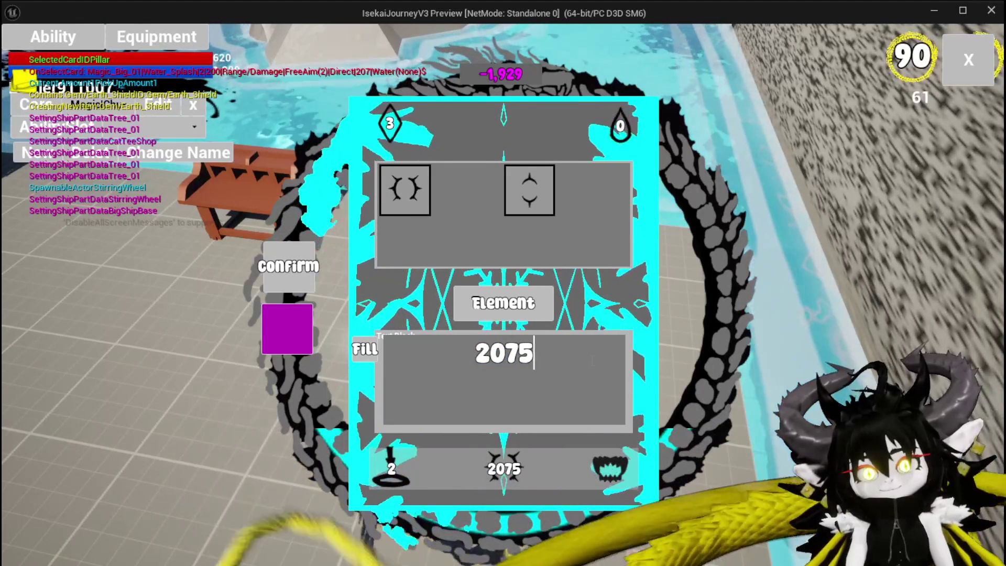
click(398, 128)
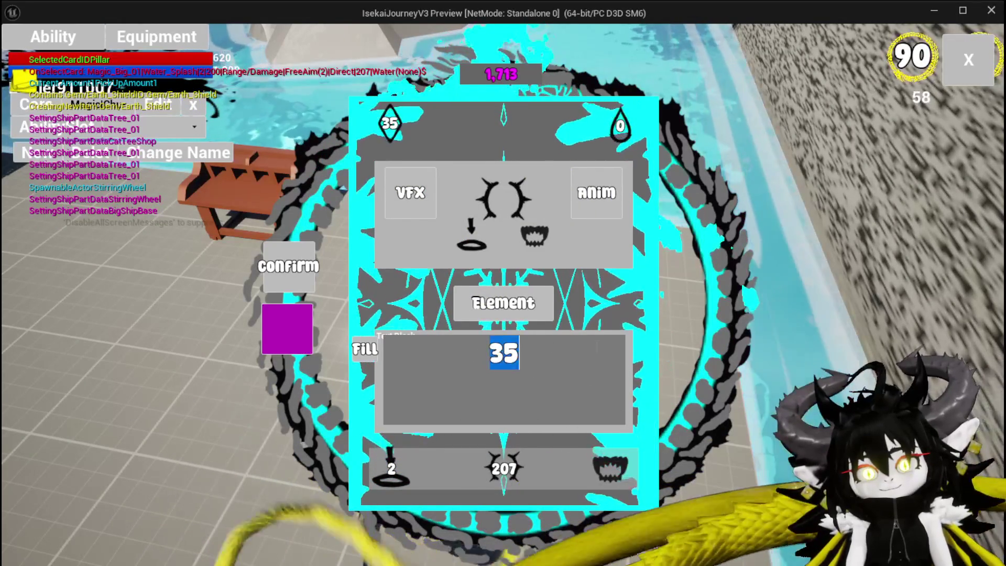
click(623, 130)
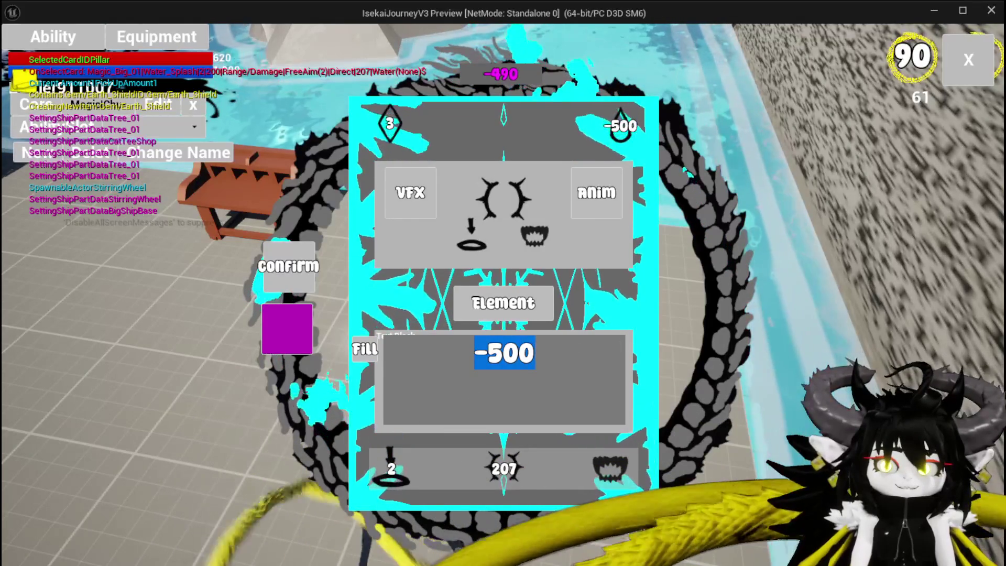
click(512, 123)
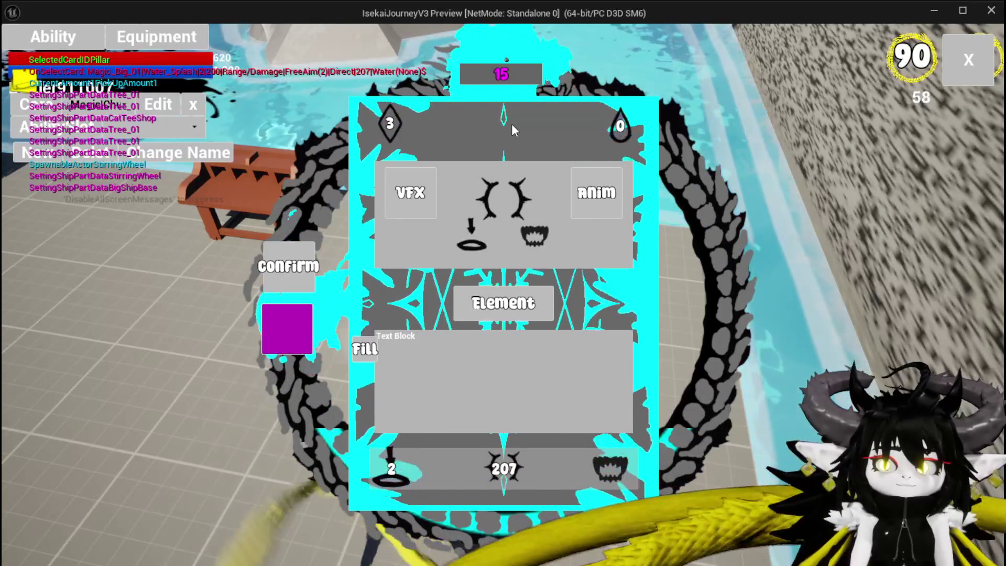
Recalculate the ability value with Fill and commit it at 170.
click(504, 468)
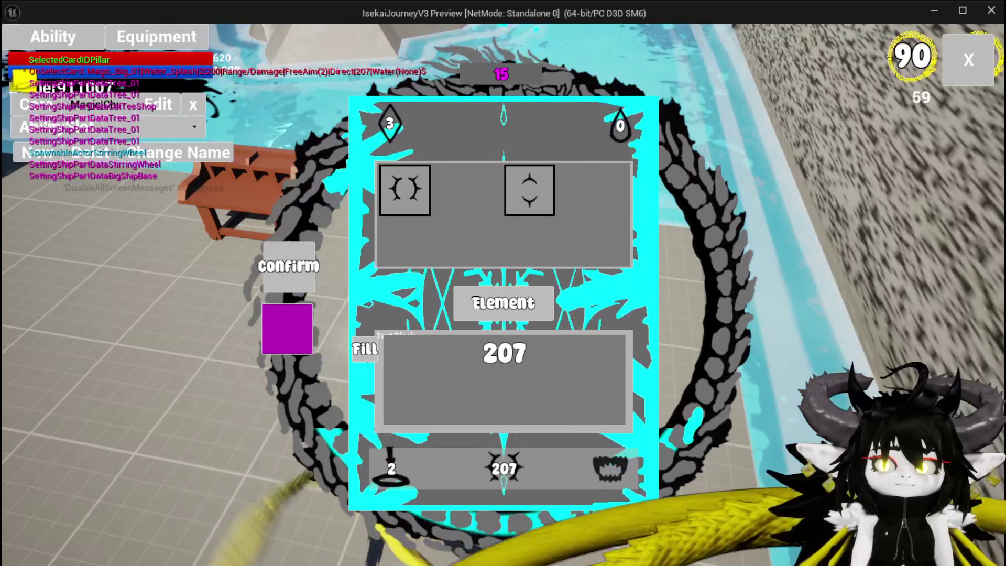
click(370, 356)
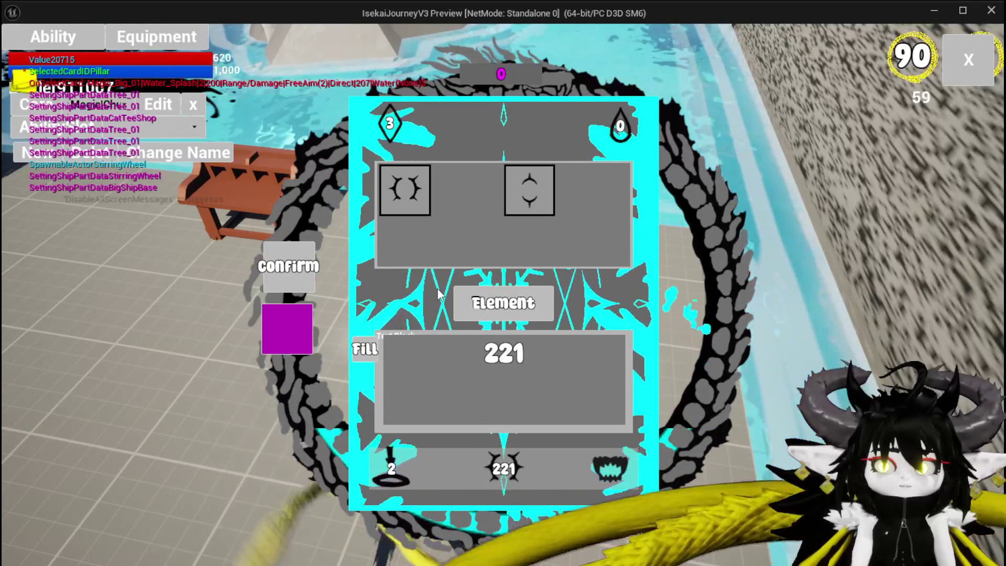
click(388, 128)
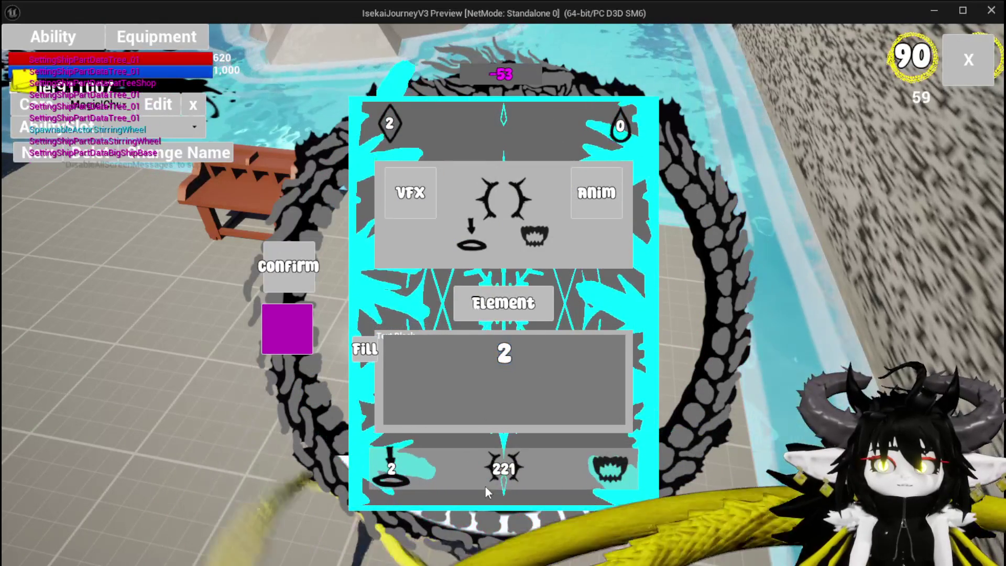
click(498, 468)
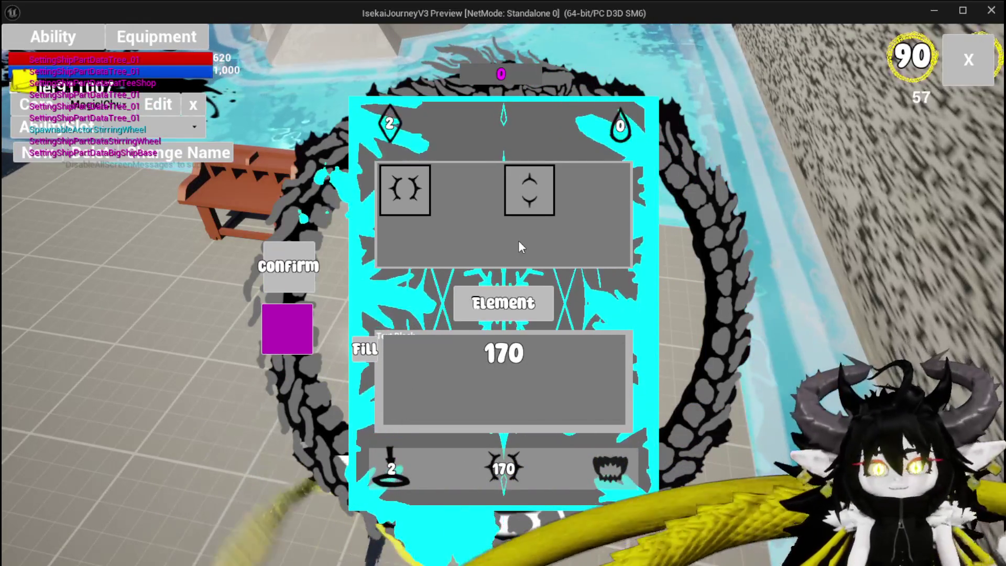
click(297, 340)
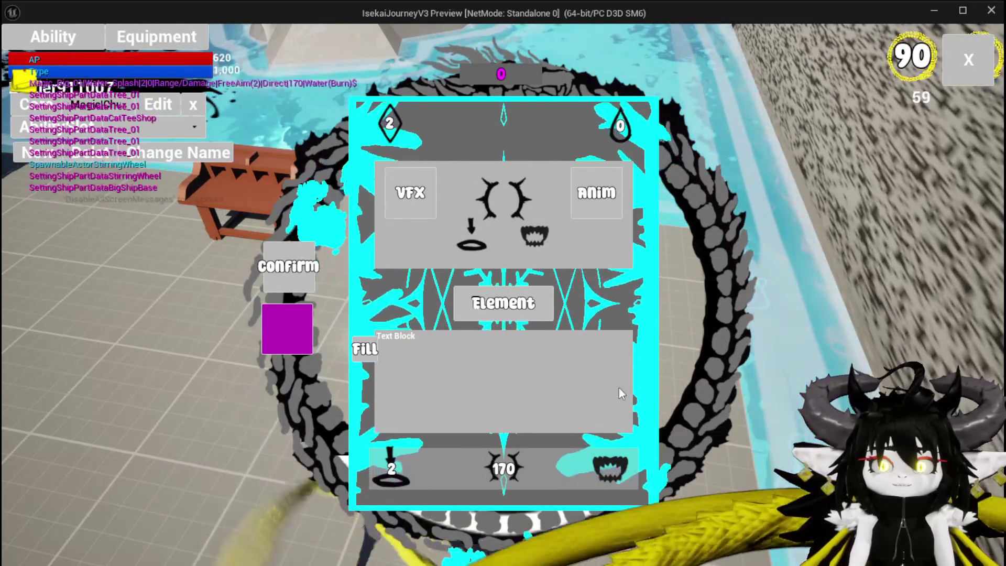
Choose the Direct Hit visual effect, confirm the finished card, and close the card editor.
click(409, 194)
click(409, 195)
click(409, 195)
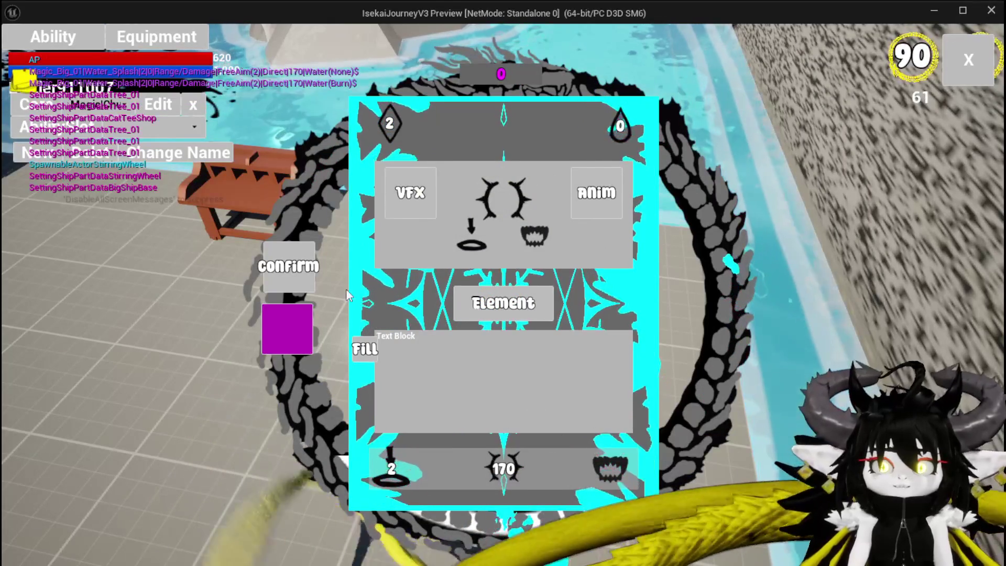
click(292, 272)
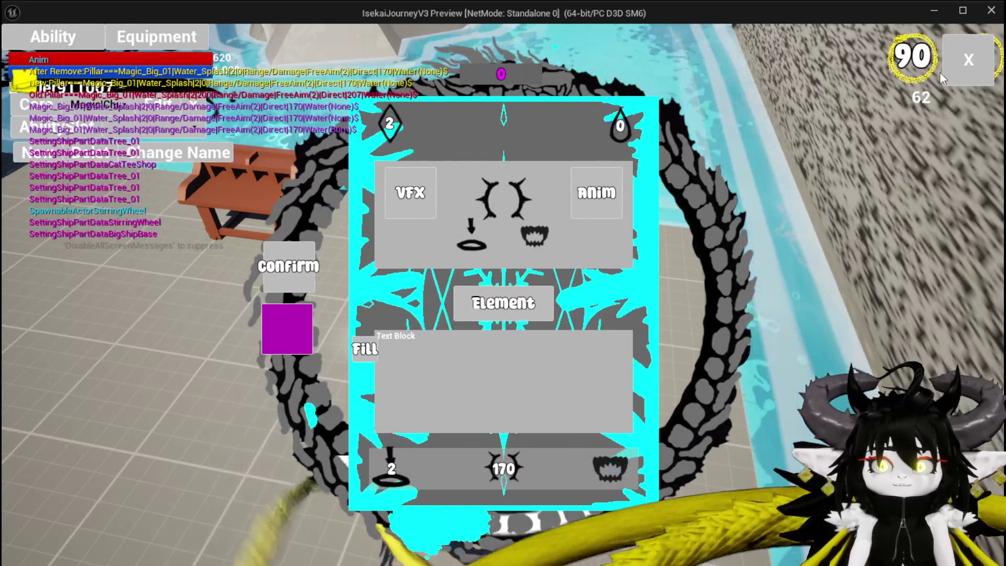
click(969, 59)
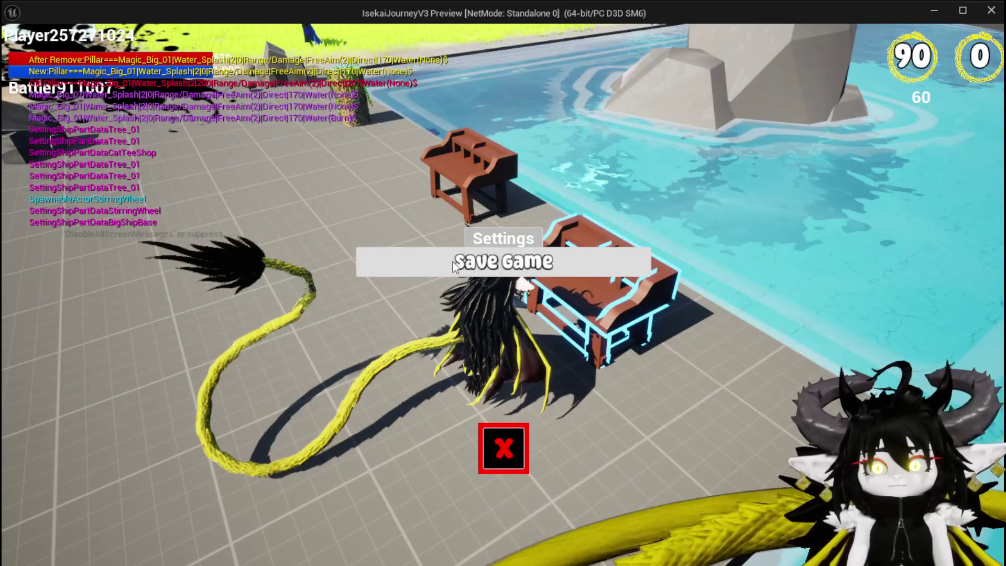
Save the game progress and stop the play preview.
click(454, 264)
click(518, 432)
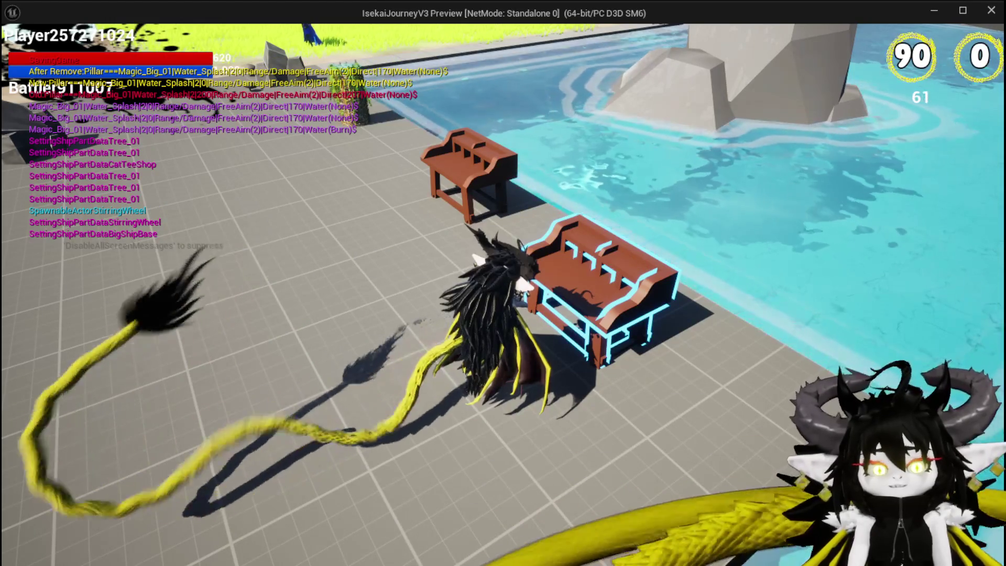
key(Escape)
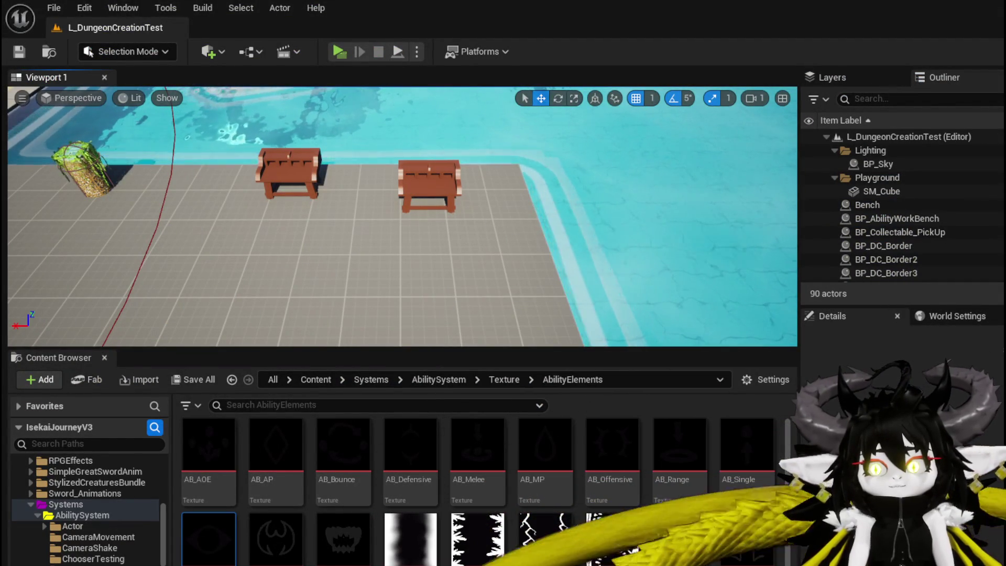
Locate the Set Data MP node in the AbilityWorkBenchUI graph and open the SetData_MP function.
scroll(528, 219, up, 3)
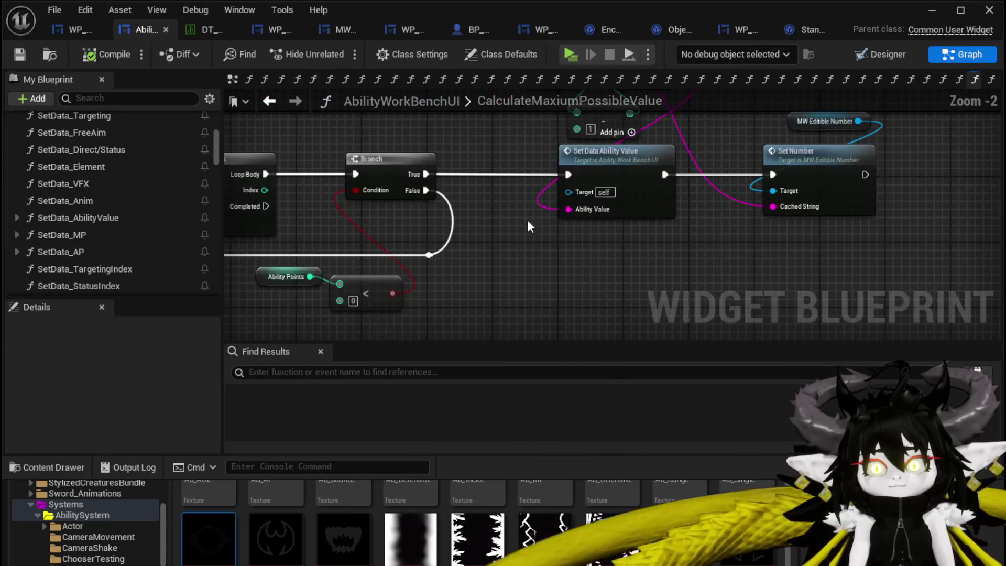
scroll(530, 209, down, 3)
scroll(522, 224, up, 2)
scroll(522, 224, up, 1)
mouse_move(521, 224)
mouse_down()
mouse_move(553, 285)
mouse_move(542, 141)
mouse_up()
scroll(518, 251, down, 3)
scroll(539, 204, up, 3)
mouse_move(539, 204)
mouse_down()
mouse_move(519, 331)
mouse_move(535, 153)
mouse_move(557, 234)
mouse_move(600, 157)
mouse_move(544, 187)
mouse_move(542, 272)
mouse_up()
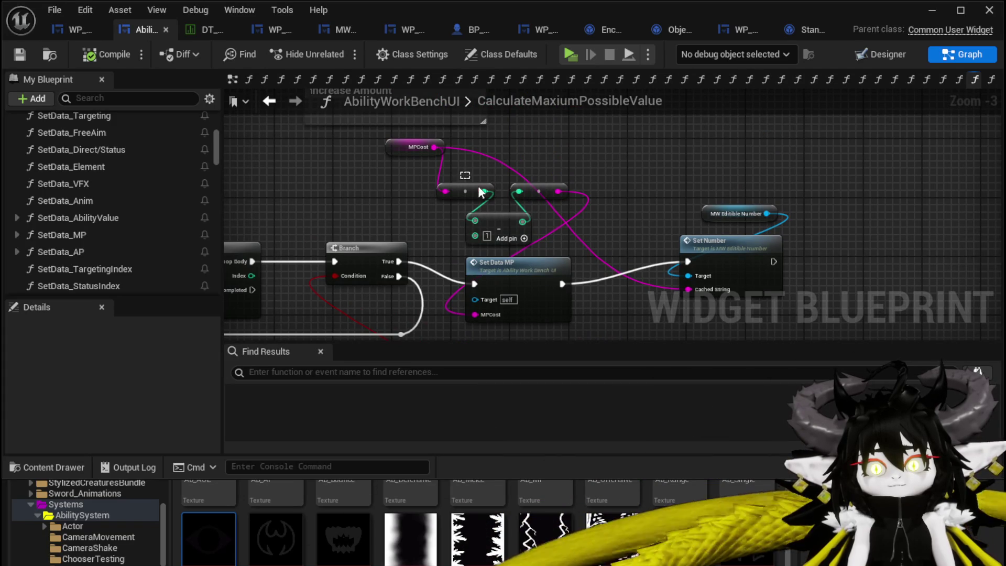
drag(524, 270, 546, 249)
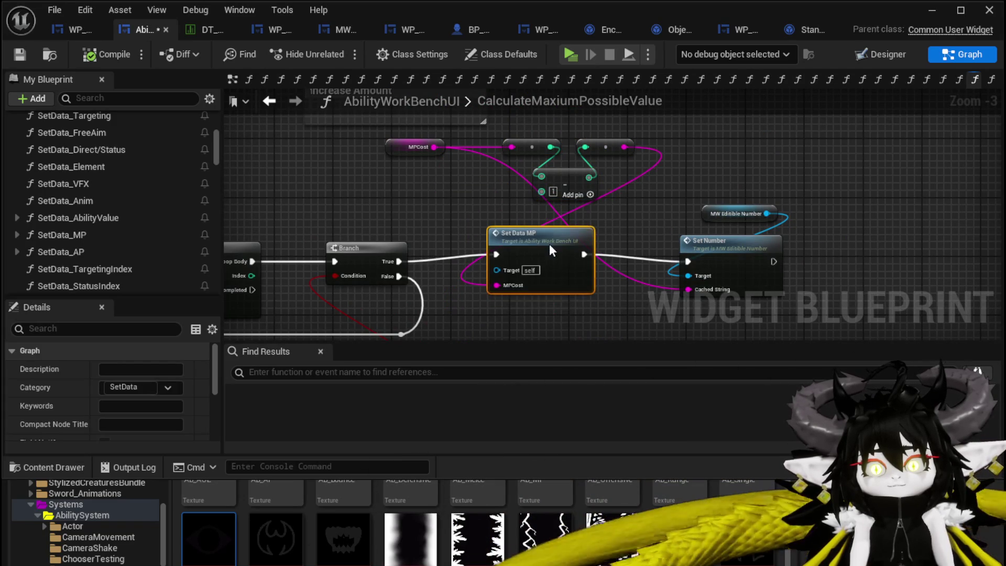
mouse_move(464, 223)
mouse_down()
mouse_move(586, 99)
mouse_move(501, 156)
mouse_up()
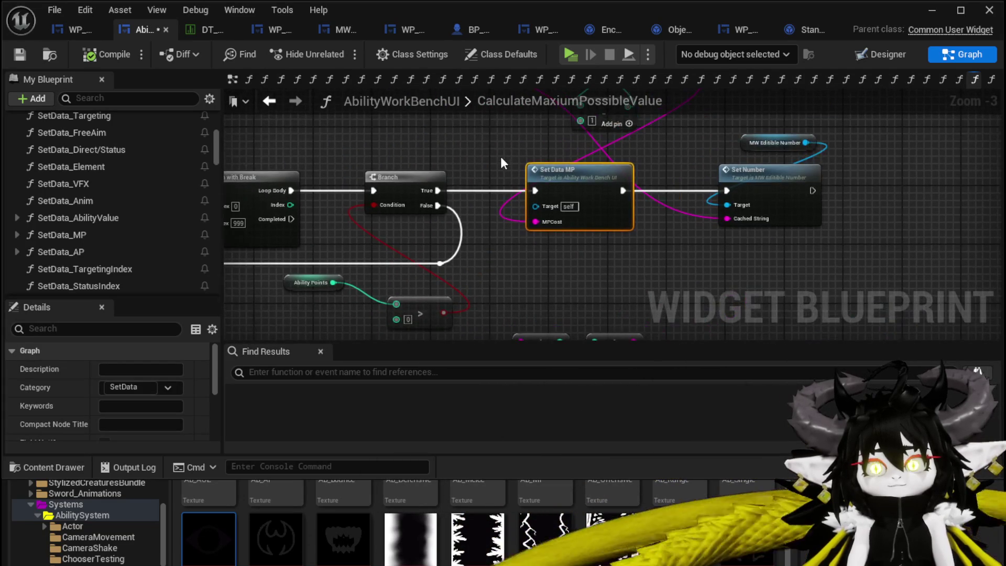
click(484, 174)
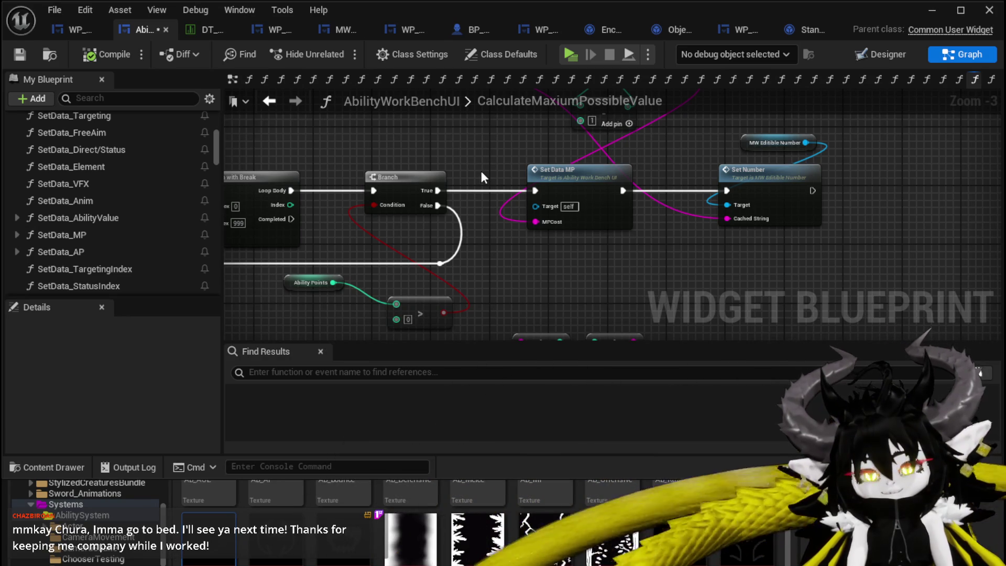
drag(481, 171, 477, 214)
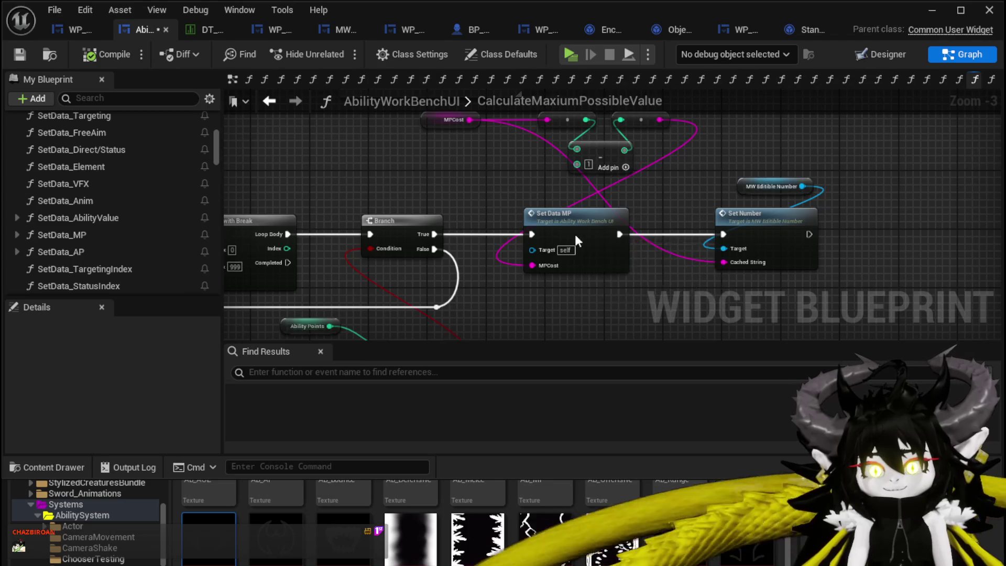
double_click(574, 234)
scroll(567, 243, up, 2)
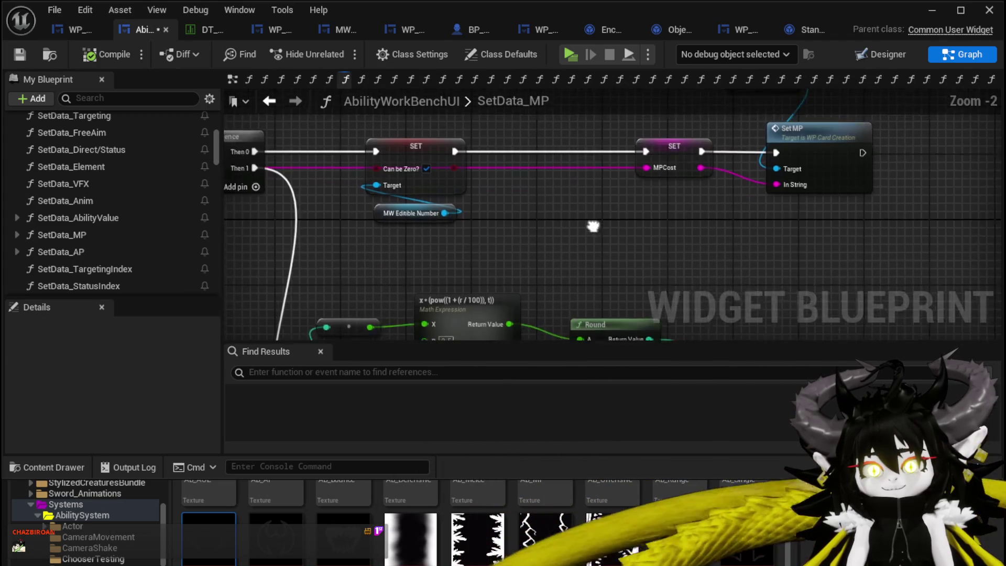
Drag from the MPCost string output in SetData_MP and search actions for 'string to int'.
scroll(635, 140, down, 1)
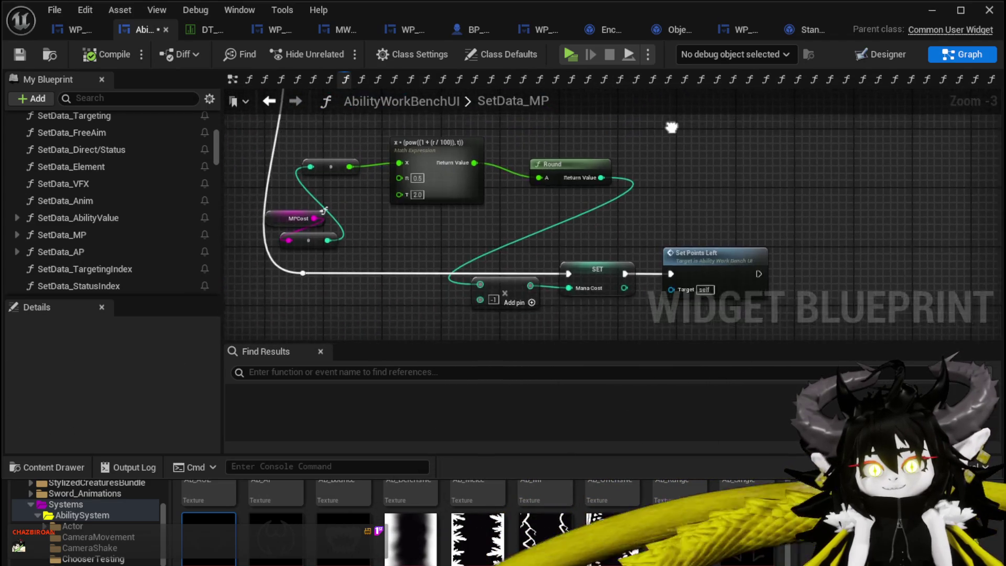
drag(711, 314, 744, 261)
drag(576, 201, 774, 215)
drag(598, 161, 441, 161)
mouse_move(626, 231)
mouse_down()
mouse_move(253, 246)
mouse_move(300, 101)
mouse_up()
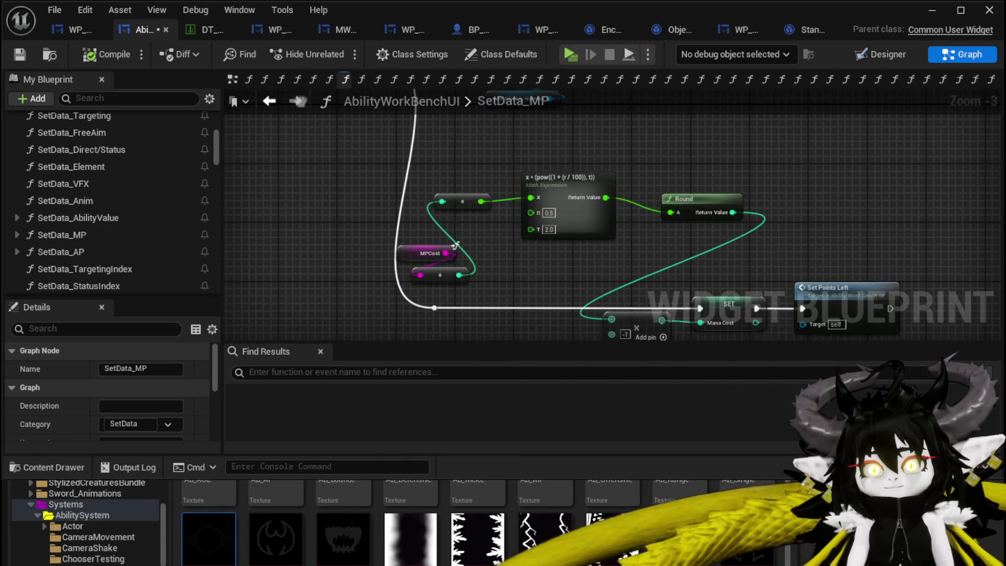
mouse_move(456, 245)
mouse_down()
mouse_move(467, 251)
mouse_move(525, 141)
mouse_move(483, 233)
mouse_up()
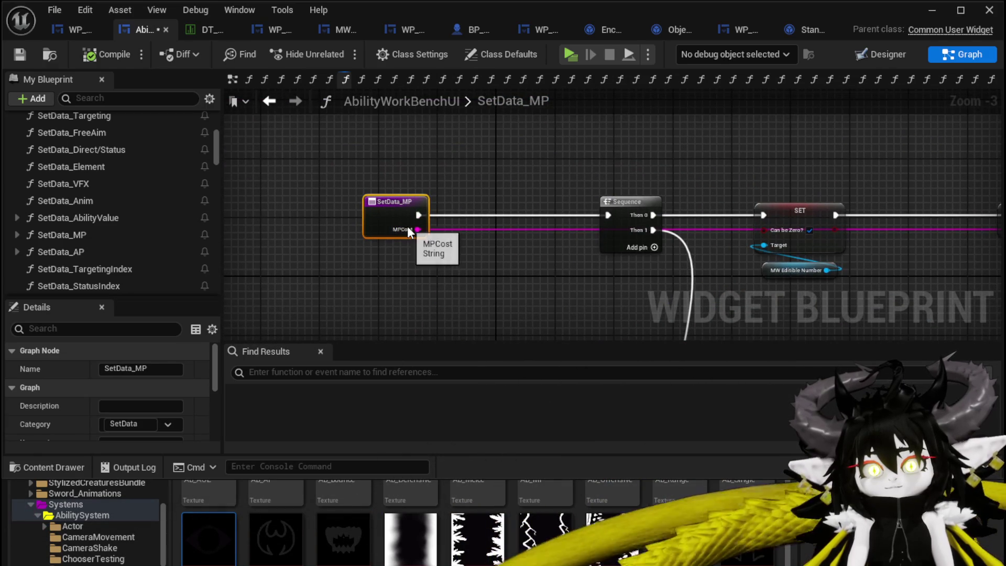
drag(417, 229, 383, 256)
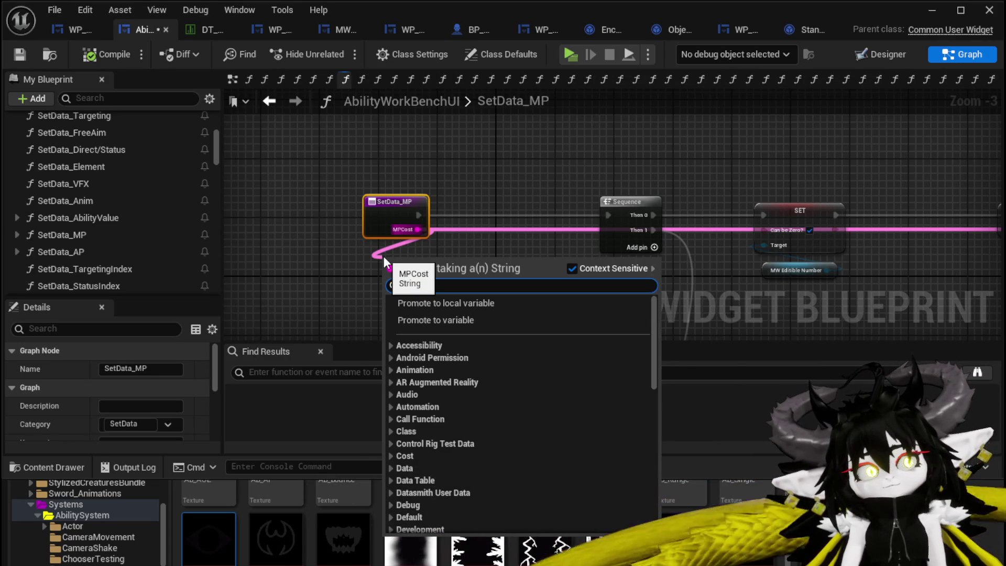
text(int)
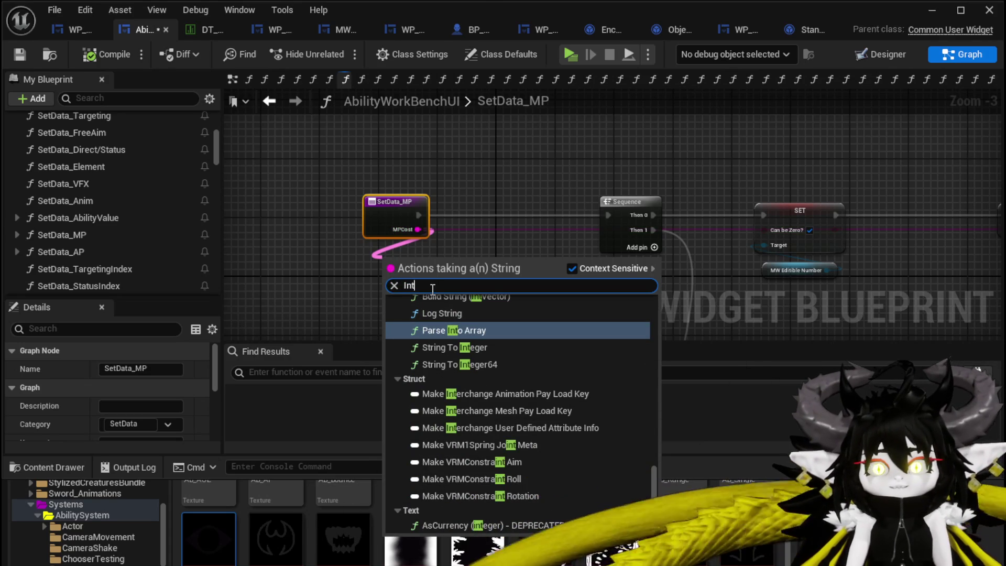
key(BackSpace)
key(BackSpace)
key(BackSpace)
text(string)
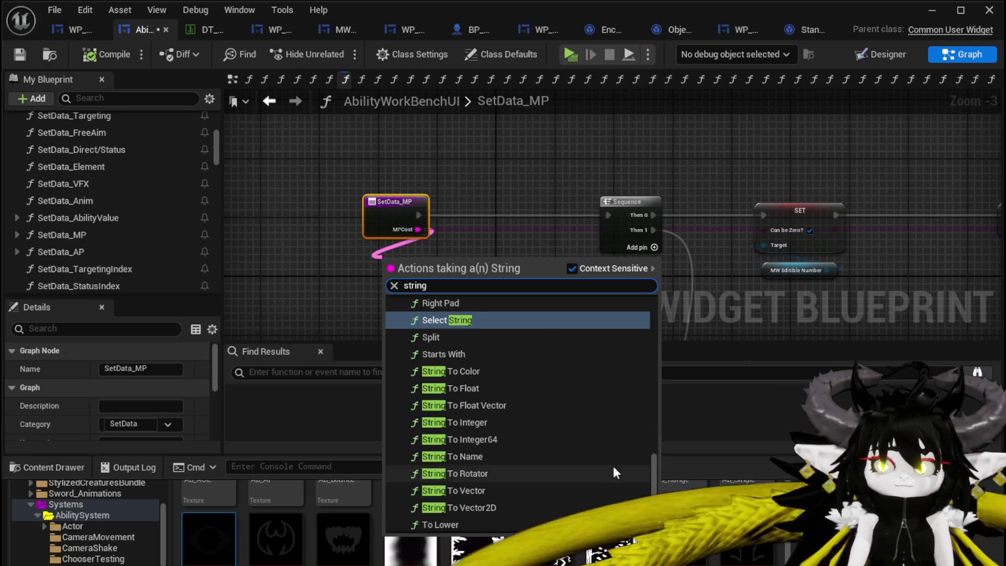
drag(654, 465, 653, 485)
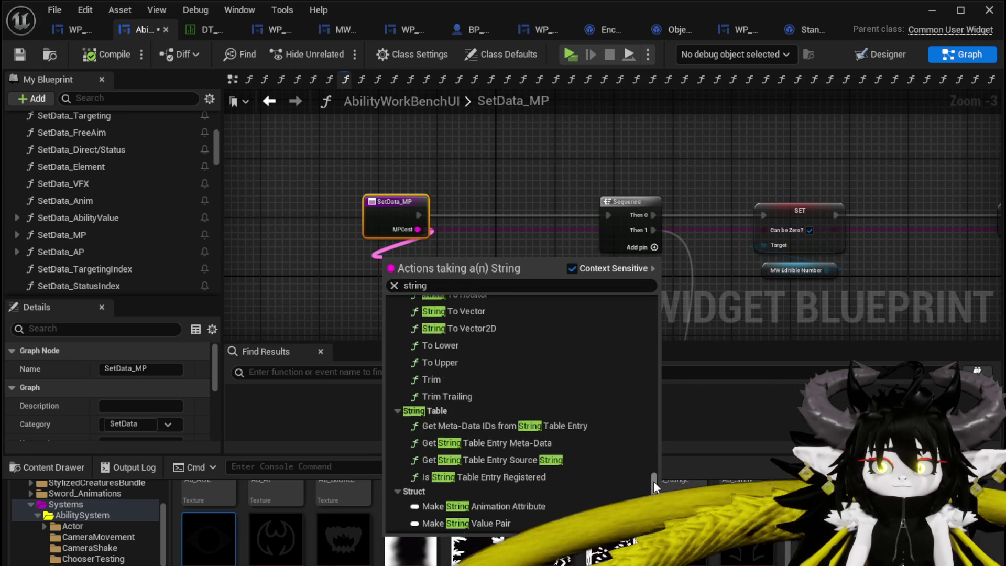
scroll(453, 316, up, 1)
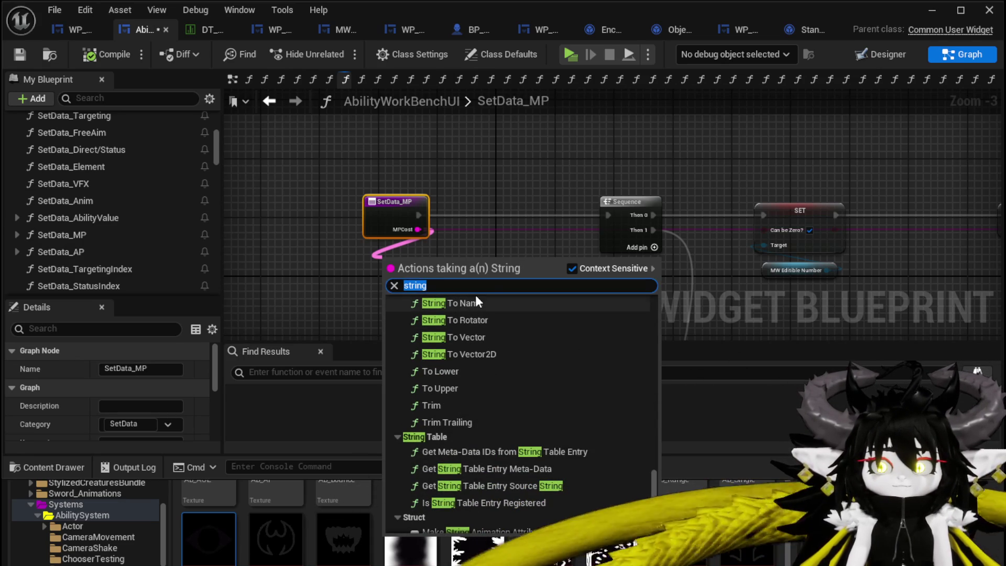
text(string to )
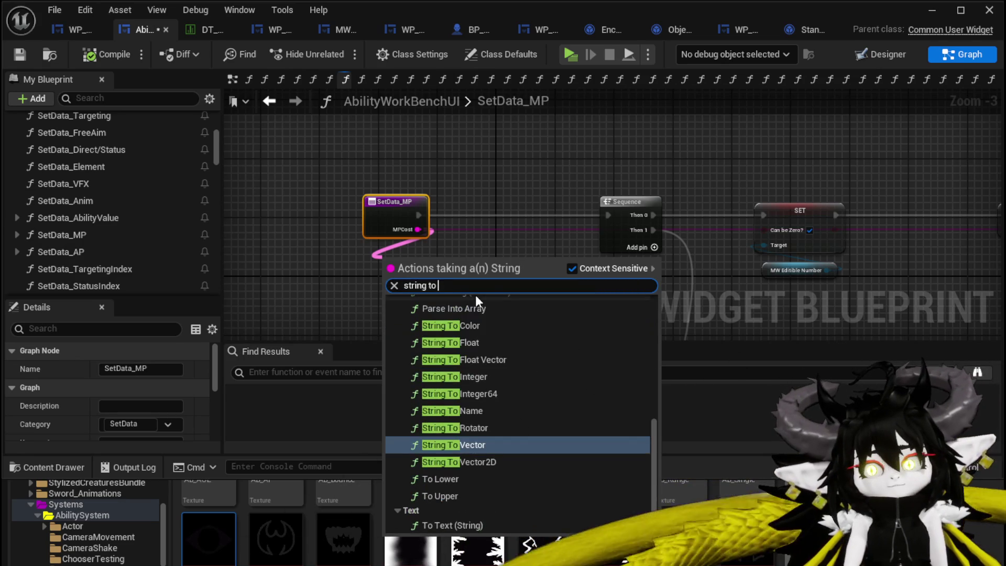
text(int)
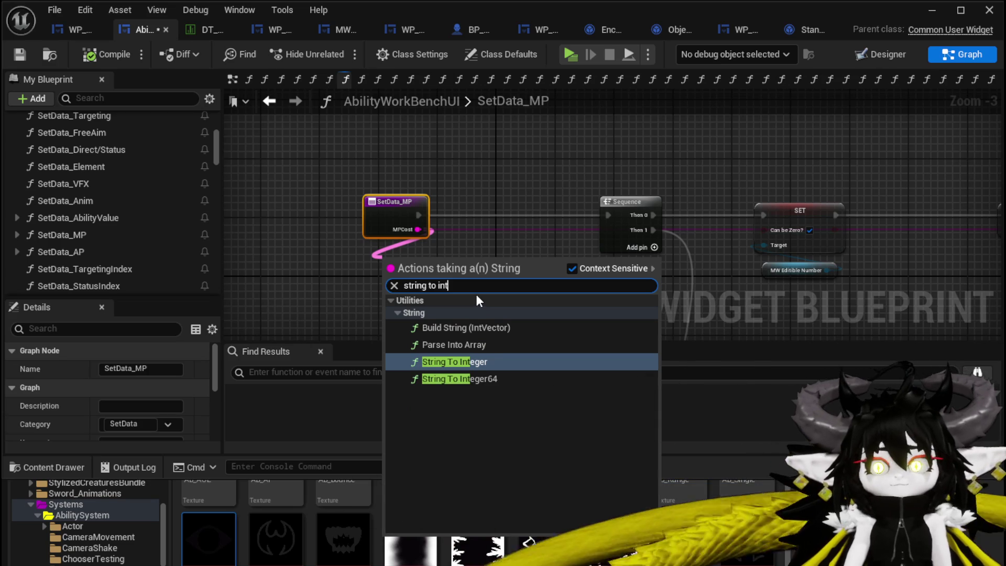
Add a String To Integer node for MPCost and move the Branch node up beside it.
click(476, 361)
scroll(450, 286, up, 2)
mouse_move(422, 256)
mouse_down()
mouse_move(461, 270)
mouse_move(513, 250)
mouse_move(387, 299)
mouse_up()
click(524, 259)
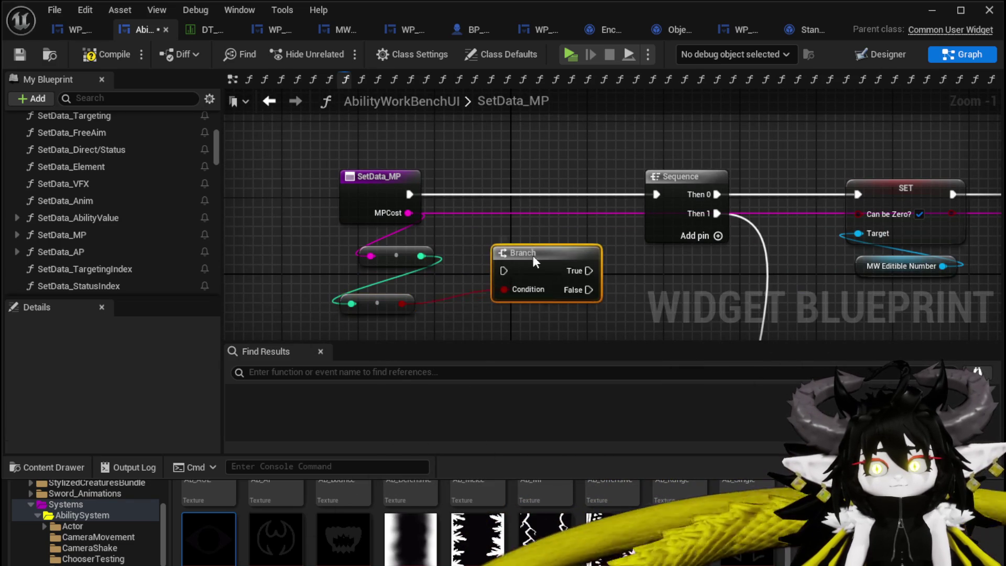
drag(524, 259, 530, 214)
Feed a >= 0 comparison into the Branch condition and wire Branch True to Sequence.
drag(433, 257, 462, 300)
text(grea)
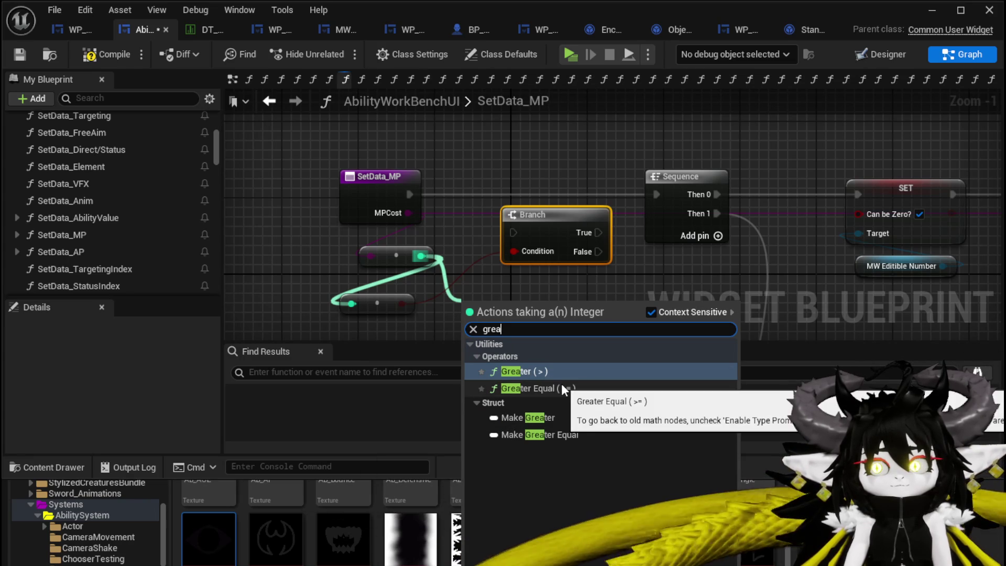
click(561, 387)
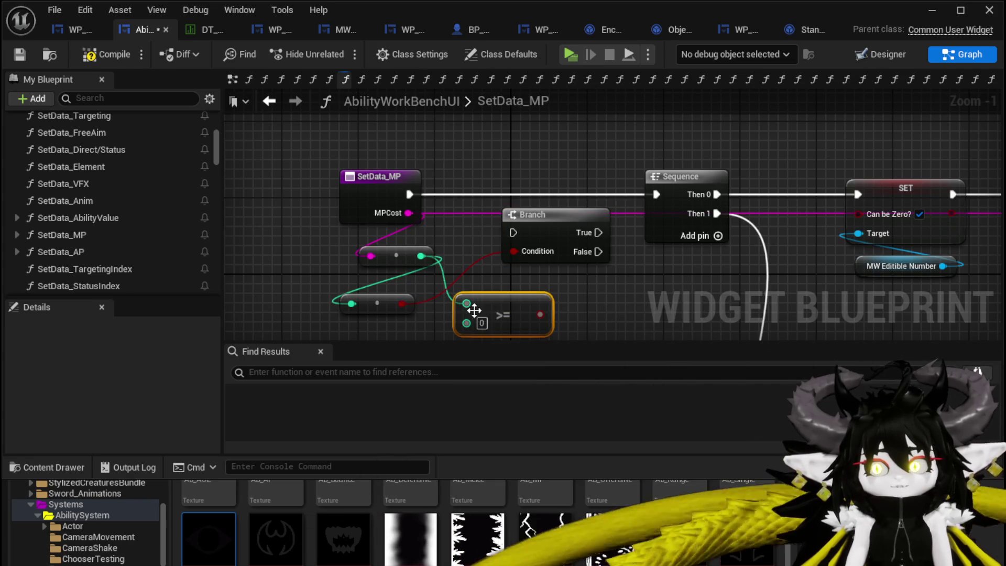
drag(513, 247, 514, 250)
drag(548, 216, 548, 178)
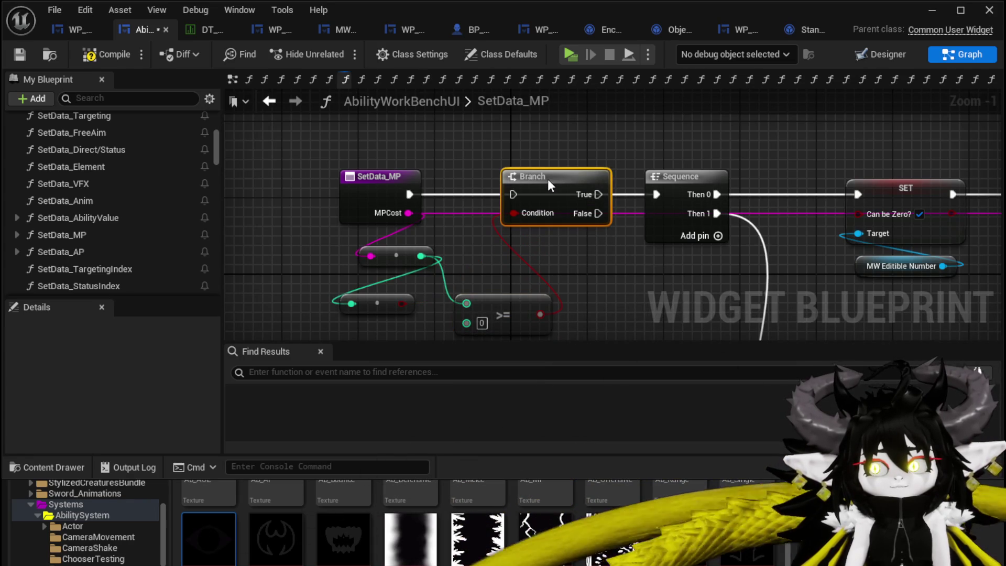
drag(410, 194, 441, 203)
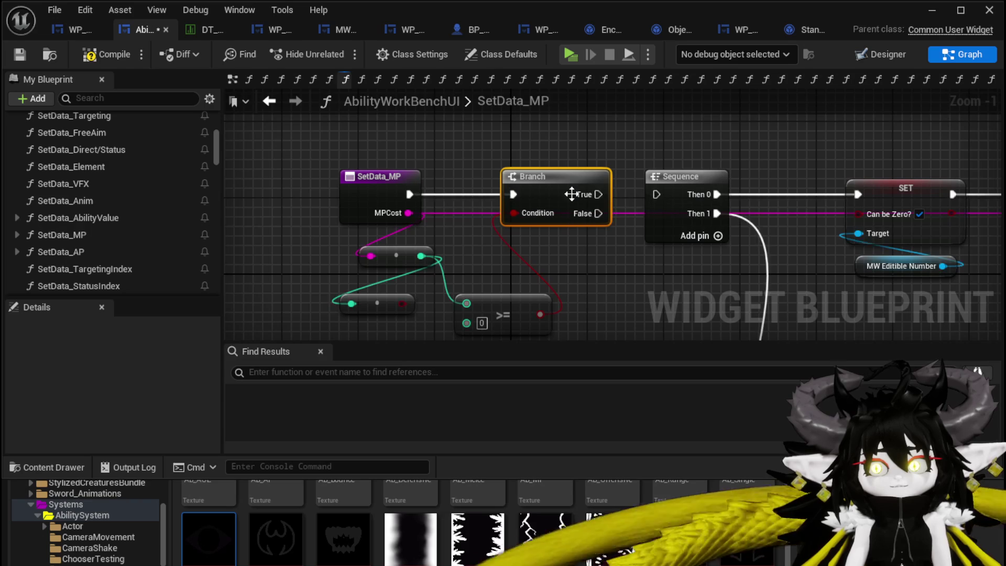
drag(652, 198, 657, 195)
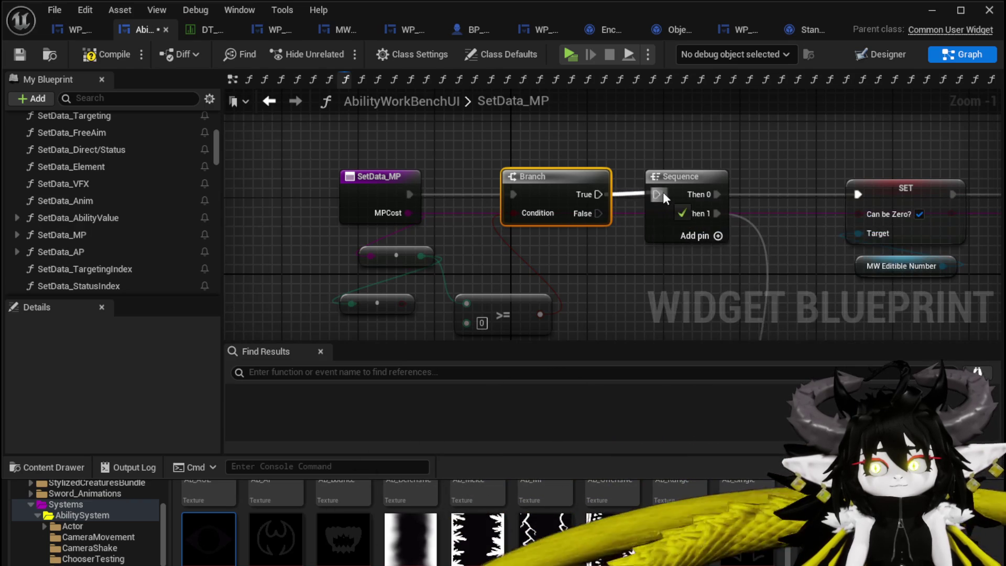
key(Delete)
scroll(580, 282, down, 1)
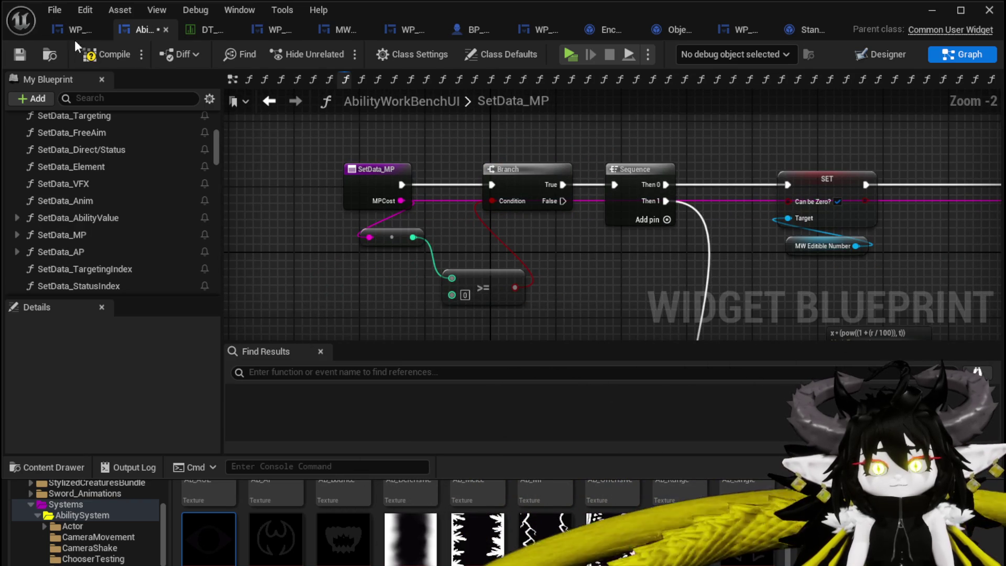
Compile and save the blueprint, then launch a standalone play test.
click(21, 53)
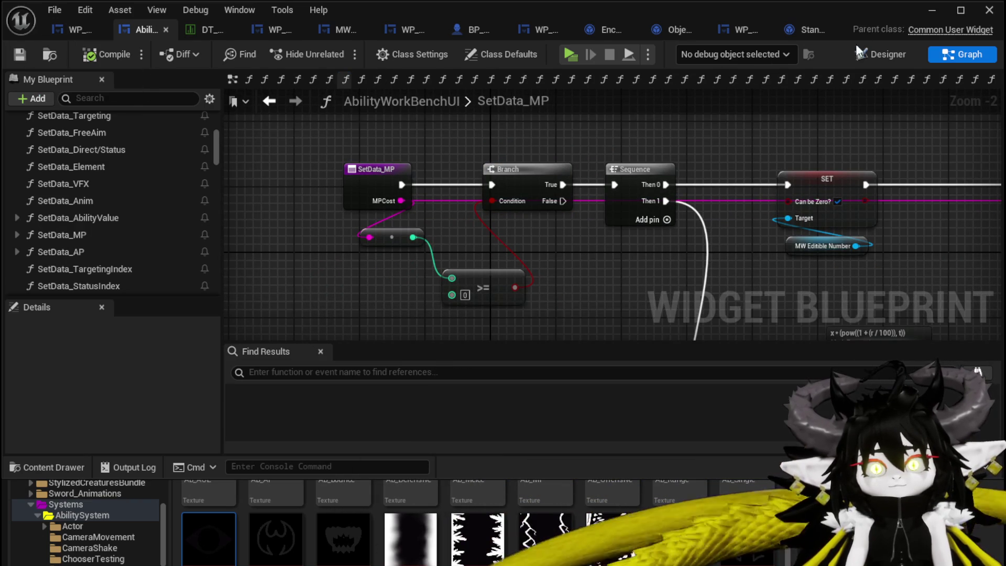
click(924, 19)
click(330, 47)
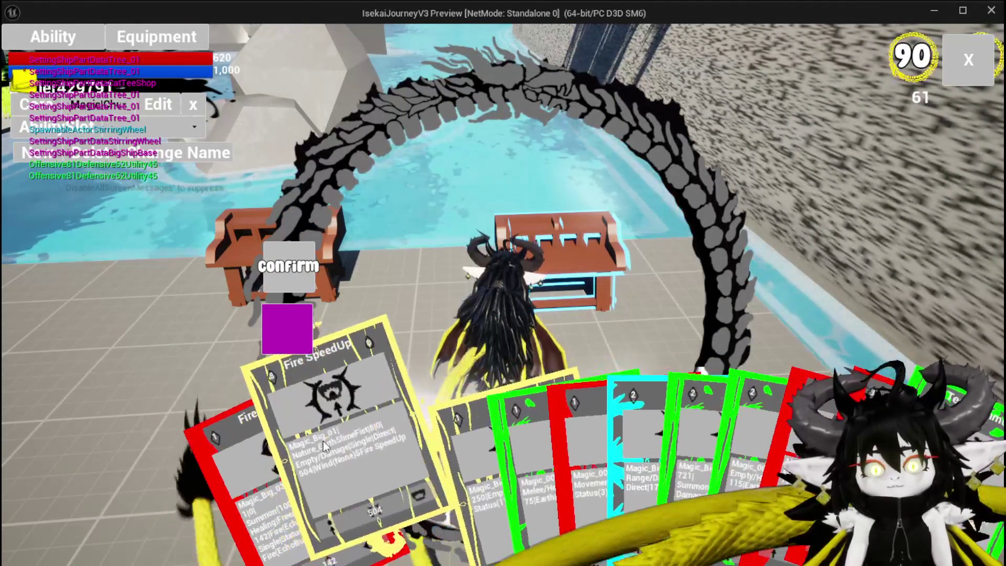
On the Fire SpeedUp card, enter mana 500, ability points 2 and value 100.
click(323, 445)
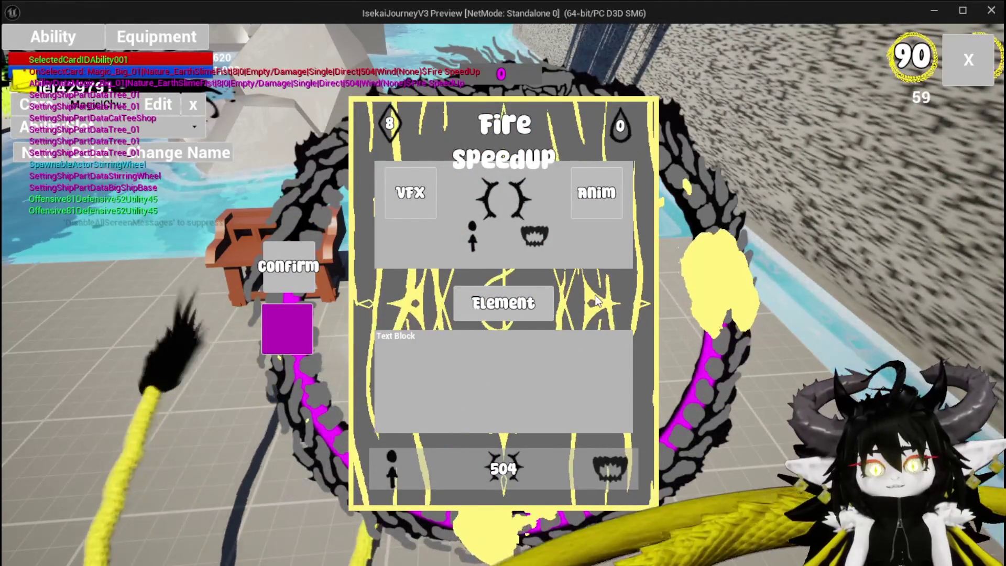
click(617, 134)
text(500)
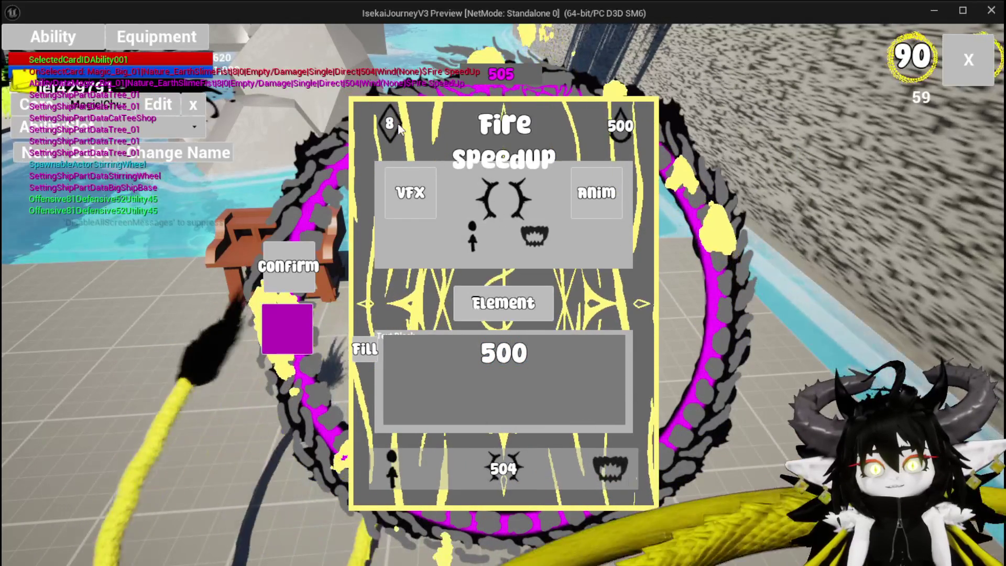
click(390, 123)
text(2)
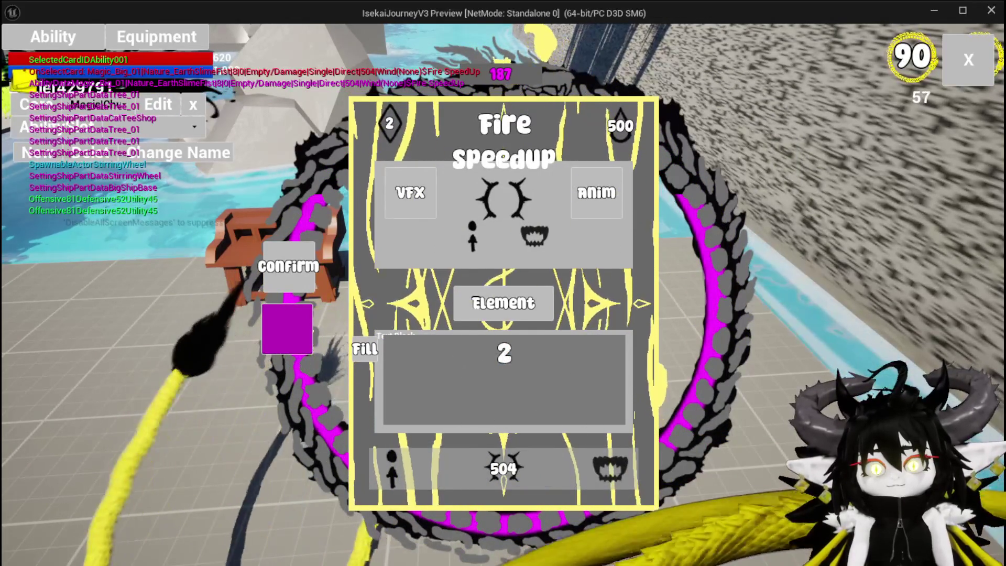
click(480, 462)
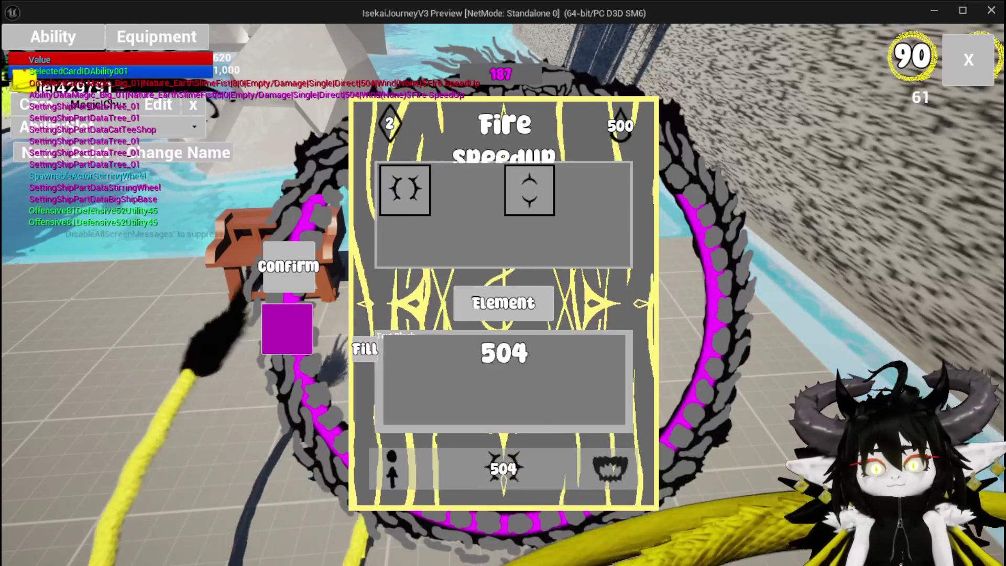
text(100)
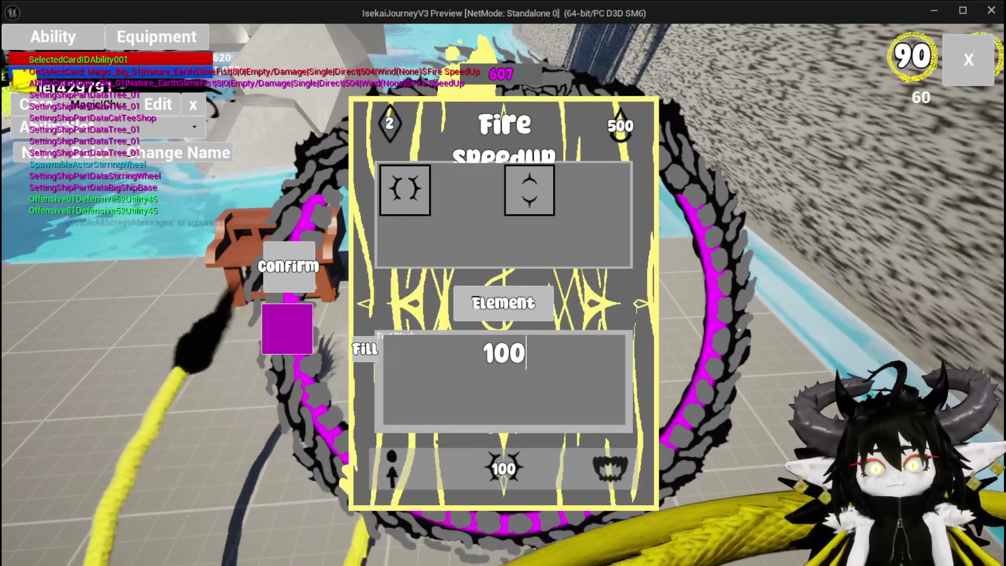
key(Return)
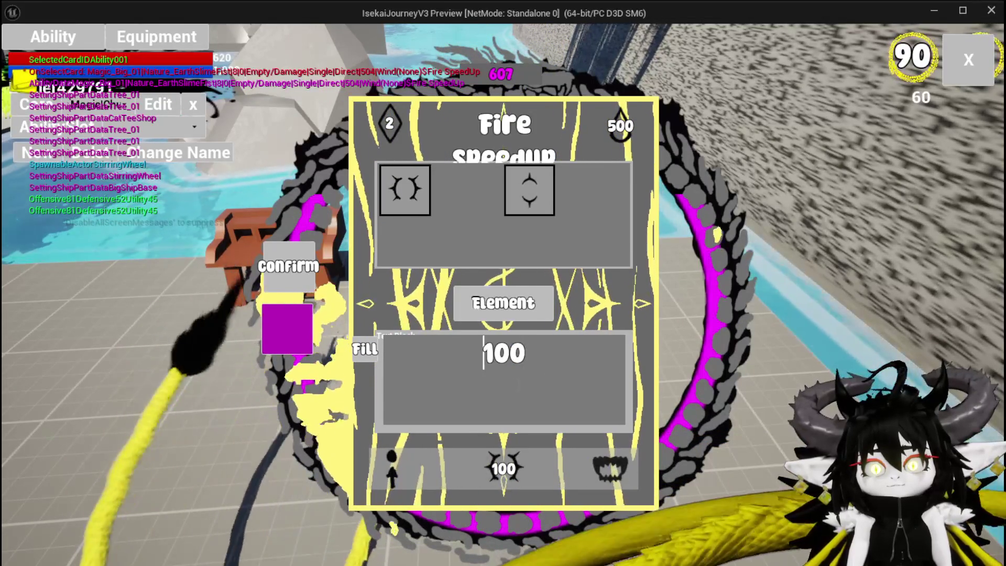
Fill the mana cost and then the value, which rises from 100 to 198.
click(612, 132)
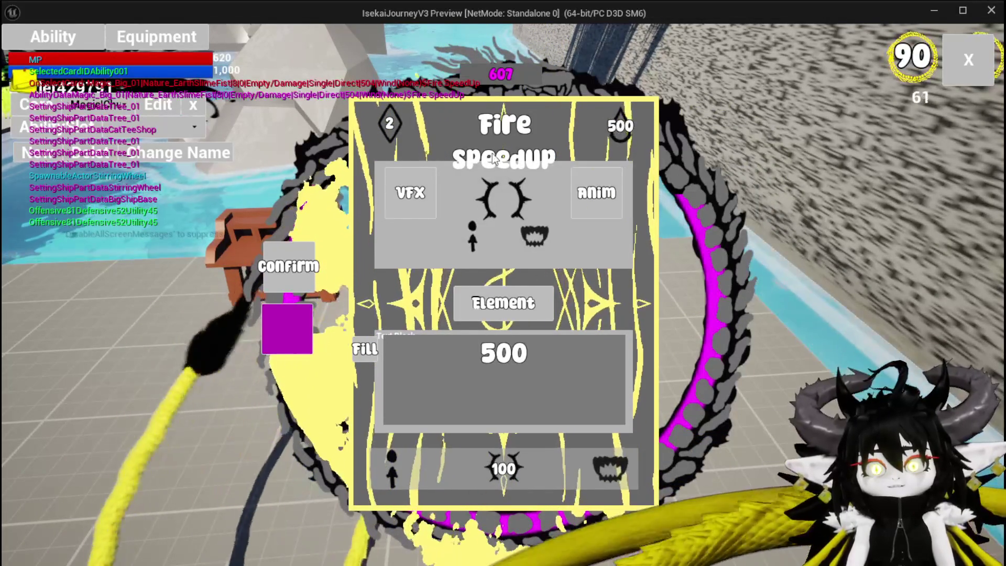
click(364, 350)
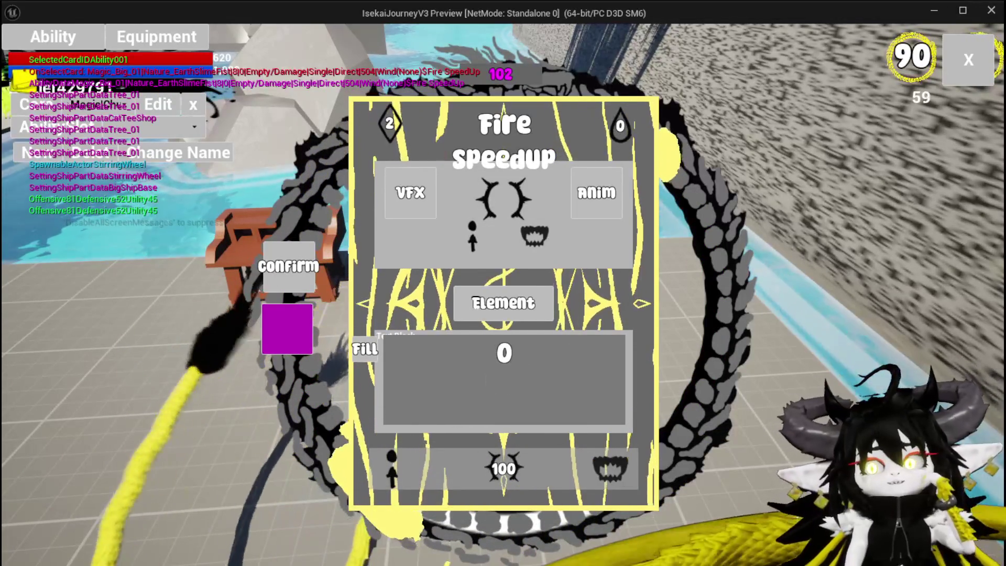
click(507, 471)
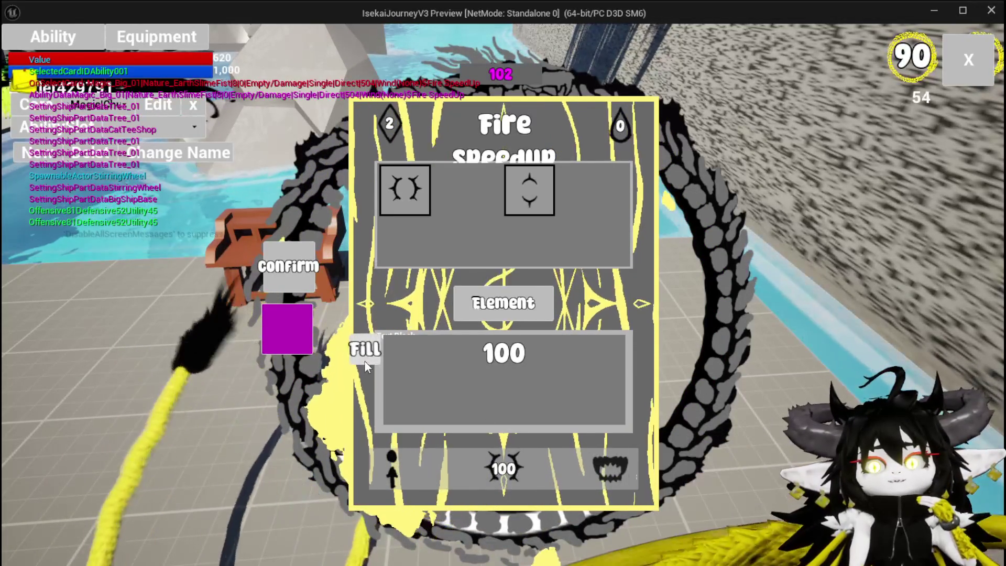
click(365, 349)
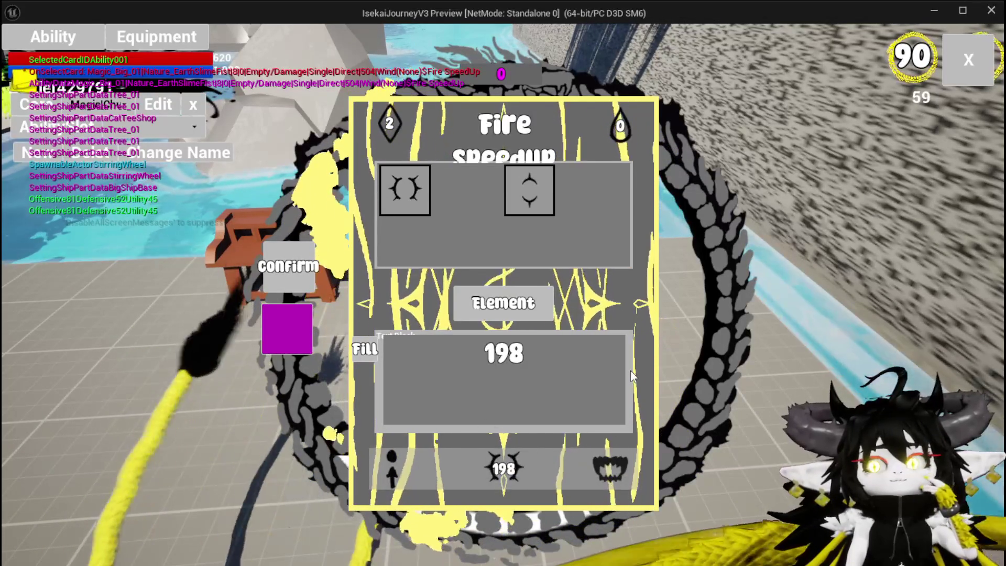
Set the Fire Speedup card's targeting to Melee and Fill in its computed values.
click(391, 468)
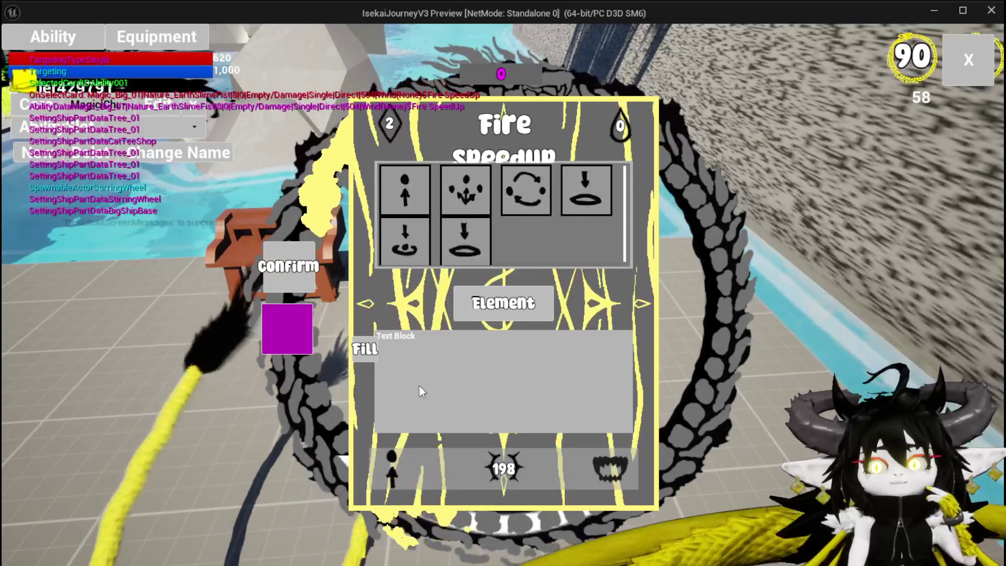
click(610, 468)
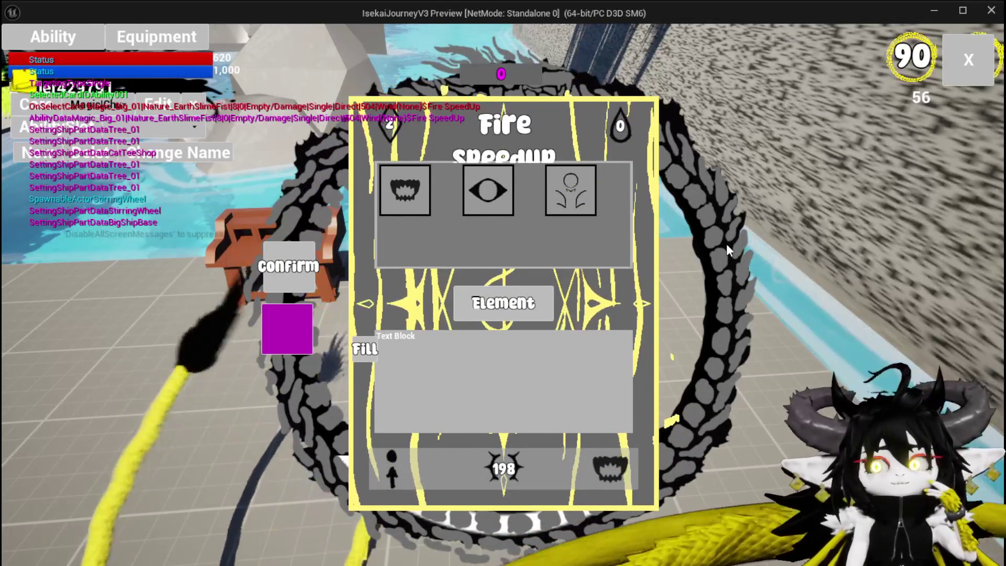
click(395, 463)
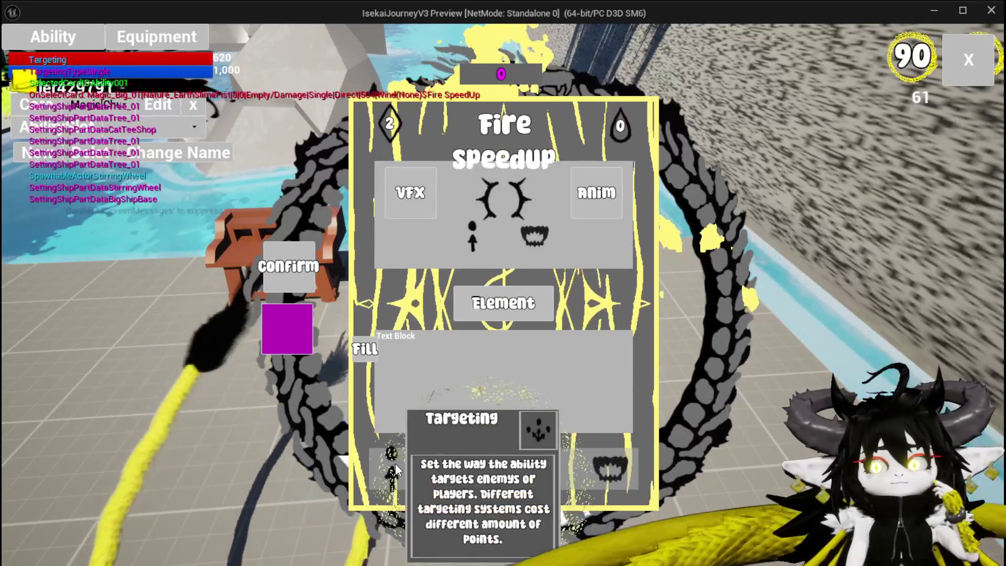
click(404, 241)
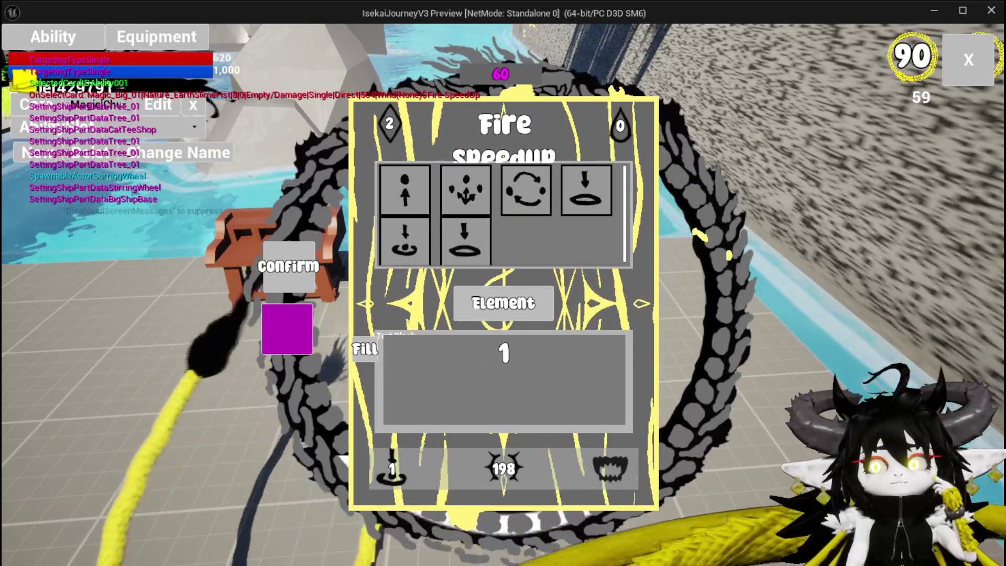
click(364, 350)
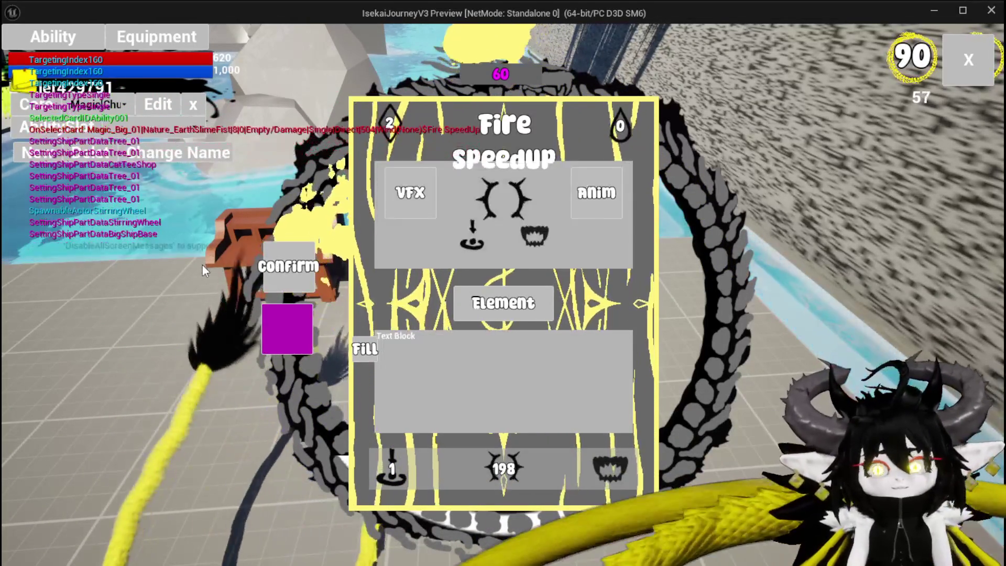
Stop the Play-In-Editor session and return to the editor.
key(alt+Tab)
key(Escape)
key(ctrl+s)
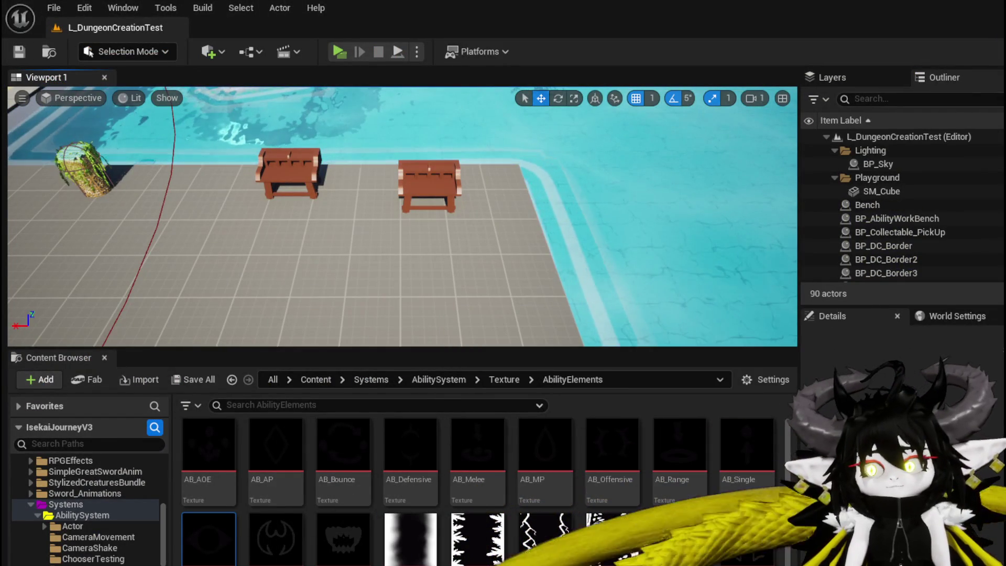
Go back to the CalculateMaxiumPossibleValue graph in AbilityWorkBenchUI and select the Switch on String node.
key(alt+Tab)
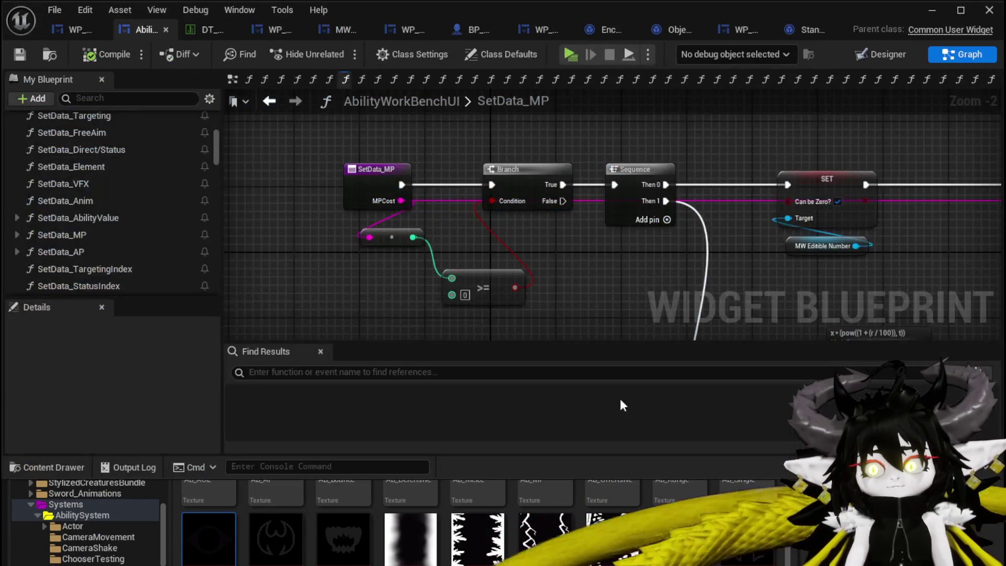
scroll(450, 195, down, 4)
drag(449, 195, 437, 207)
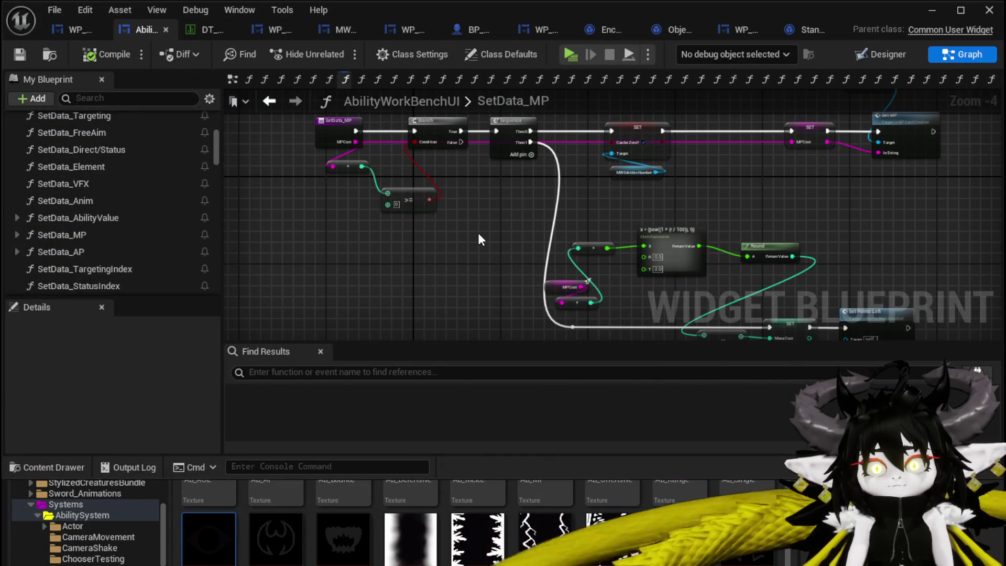
click(264, 103)
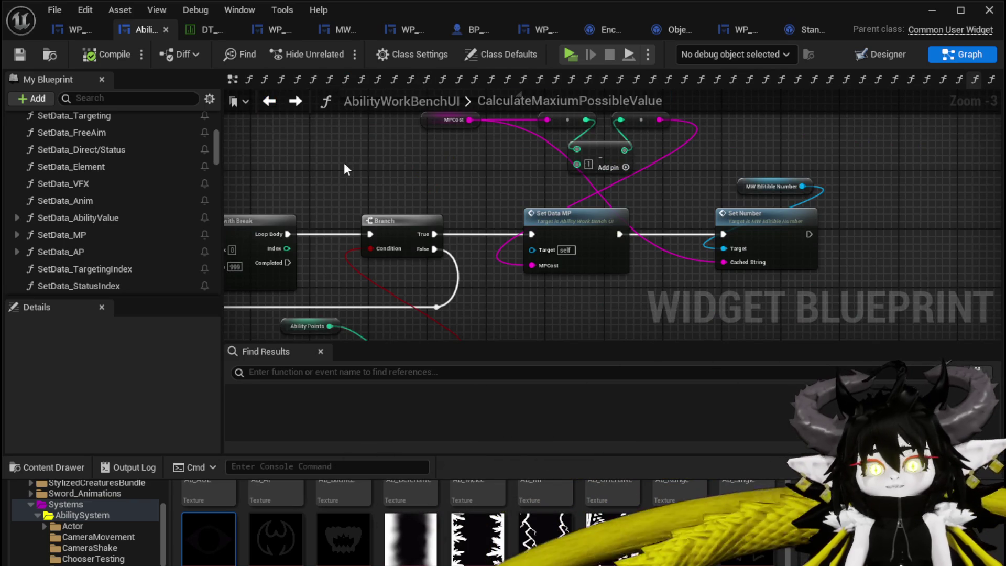
drag(344, 168, 535, 145)
scroll(443, 152, down, 3)
drag(442, 152, 441, 231)
scroll(450, 317, down, 3)
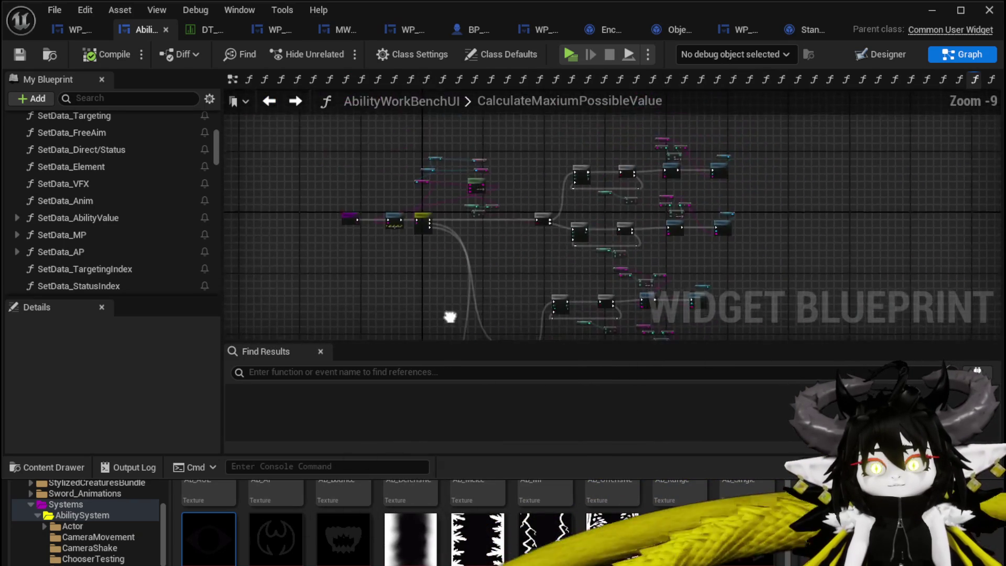
scroll(425, 223, up, 8)
click(422, 207)
scroll(148, 374, down, 2)
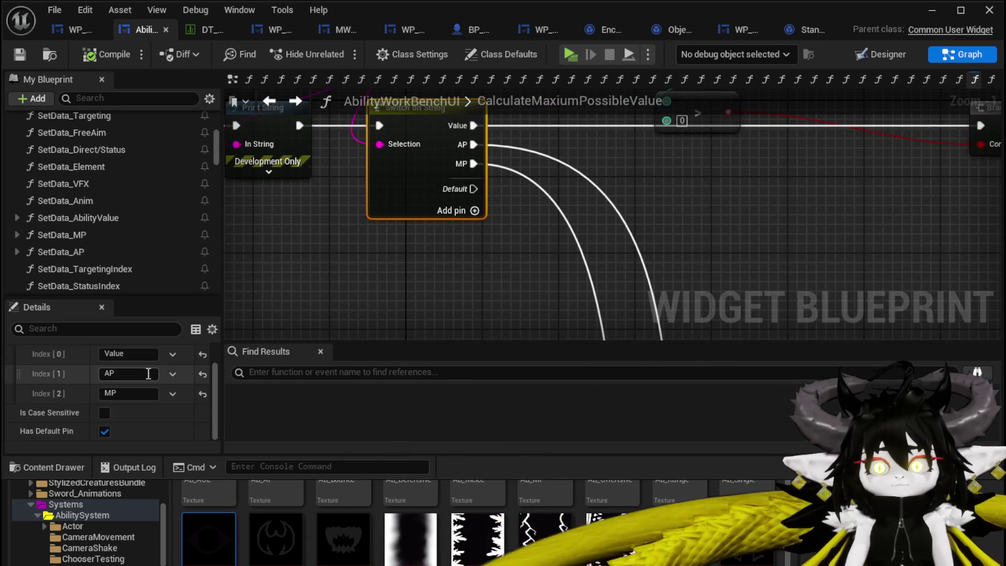
scroll(148, 374, up, 2)
Add two pin names to the switch: TargetingIndex and StatusIndex.
click(167, 347)
click(167, 347)
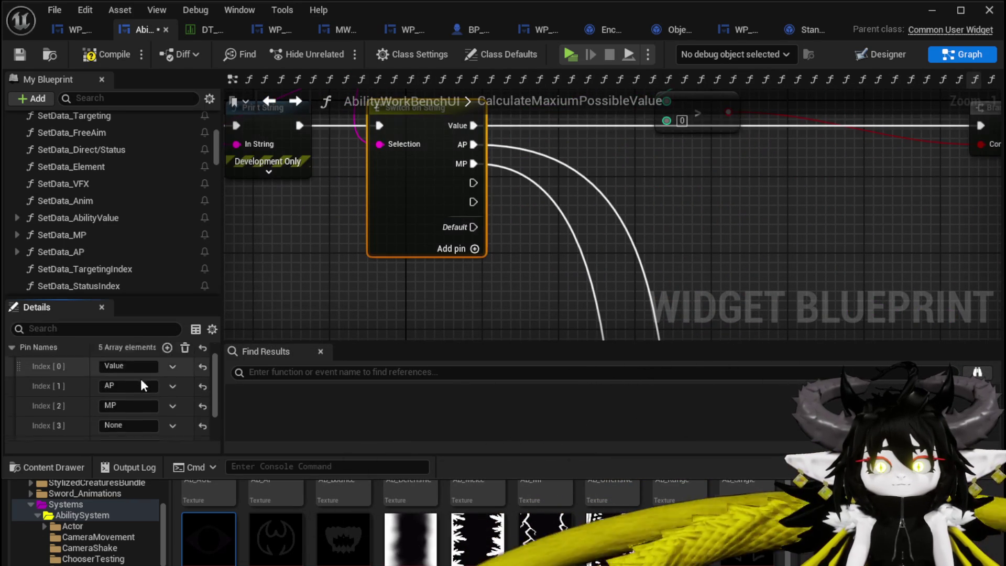
text(Targe)
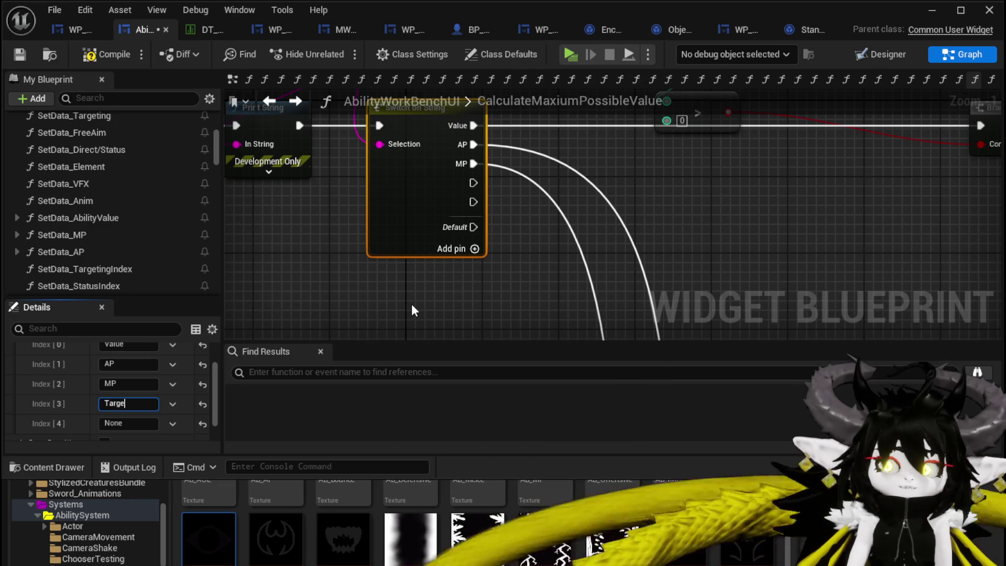
text(tingIndex)
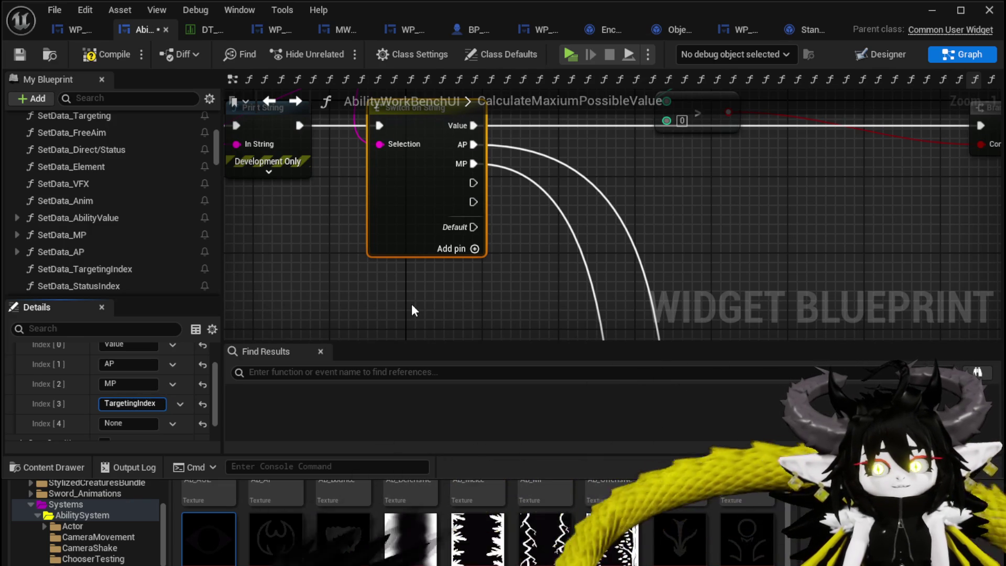
key(Return)
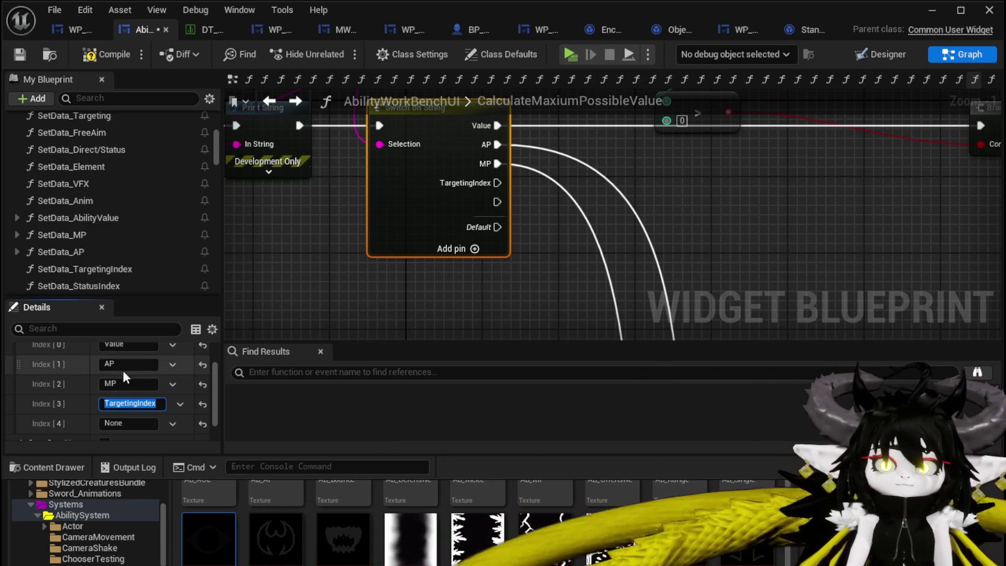
text(Sta)
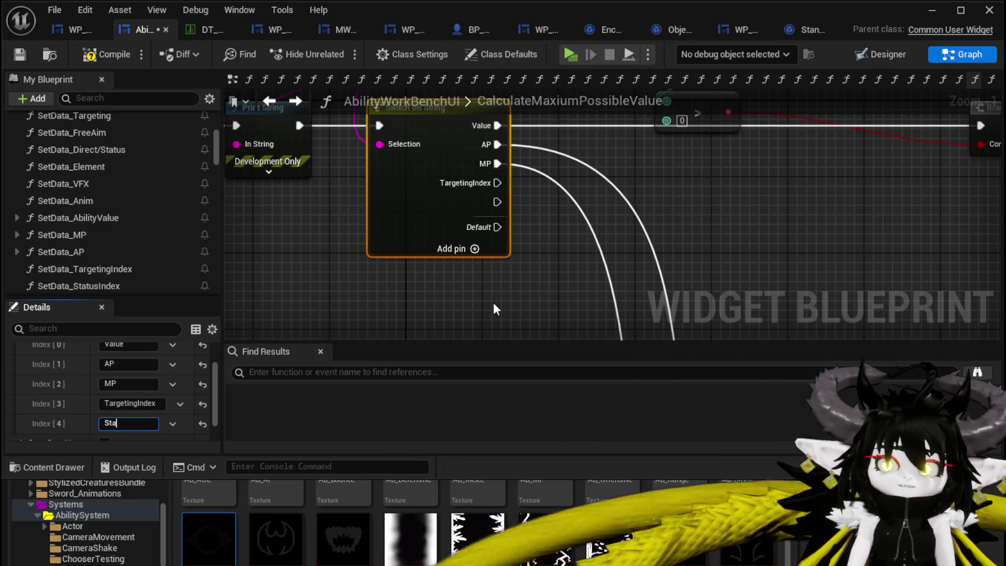
text(tusIndex)
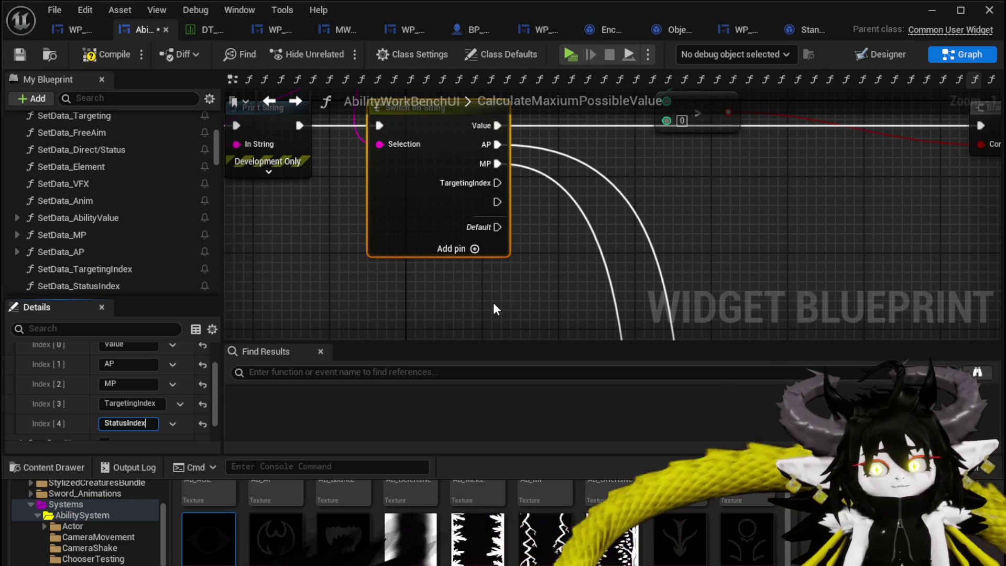
key(Return)
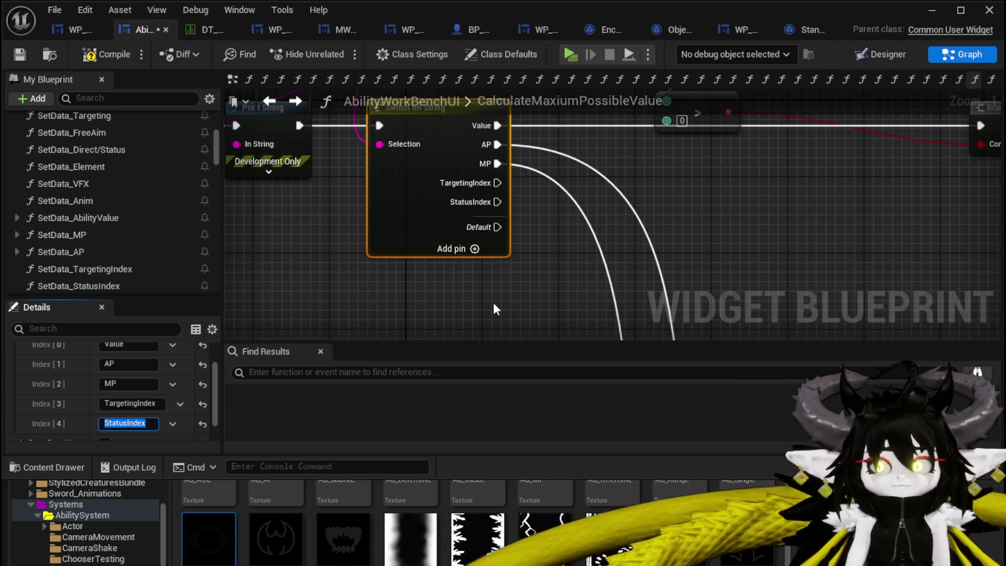
scroll(550, 243, down, 7)
Box-select the central group of calculation nodes in the graph.
click(561, 257)
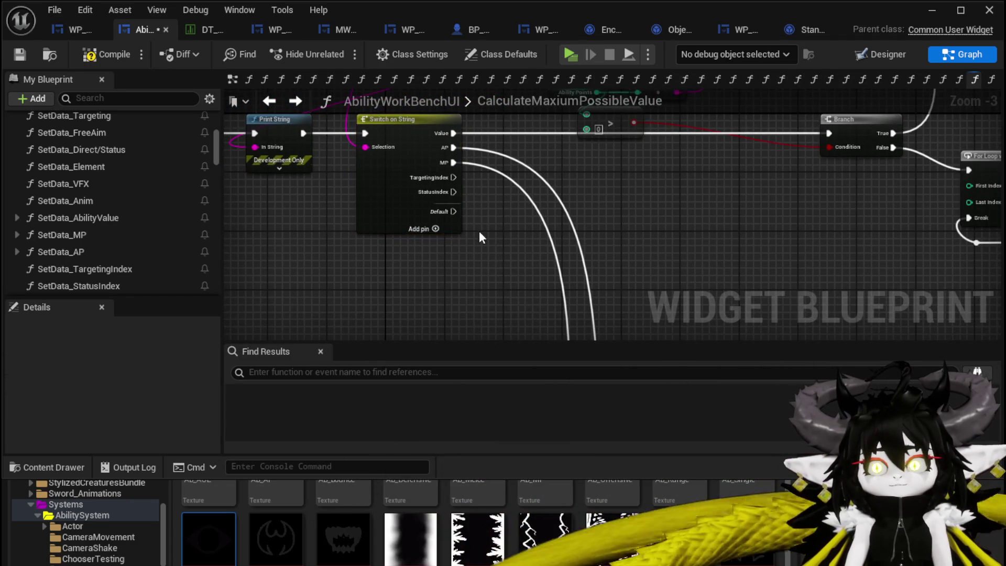
mouse_move(564, 260)
mouse_down()
mouse_move(437, 218)
mouse_move(421, 140)
mouse_up()
scroll(411, 187, down, 2)
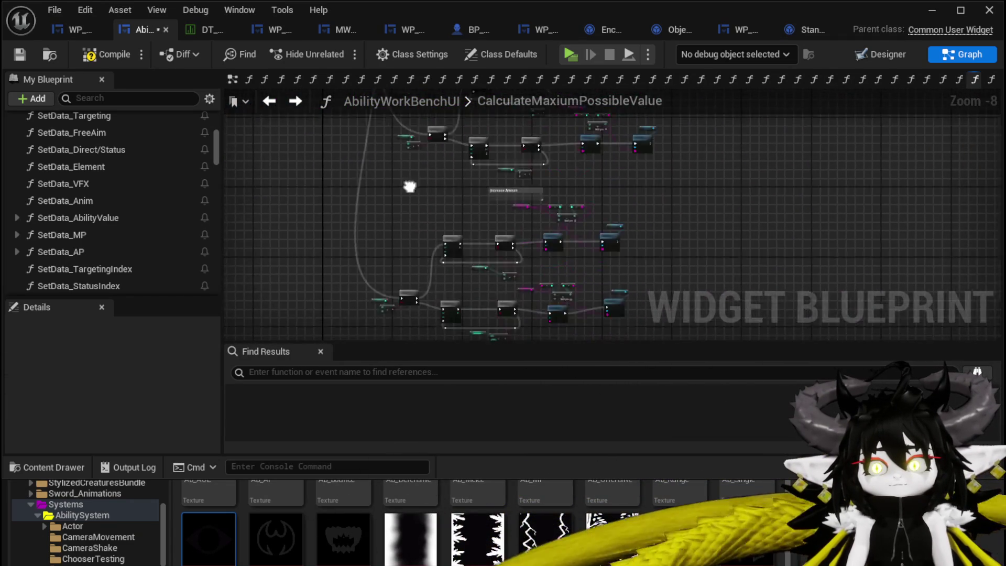
drag(412, 187, 364, 295)
click(505, 295)
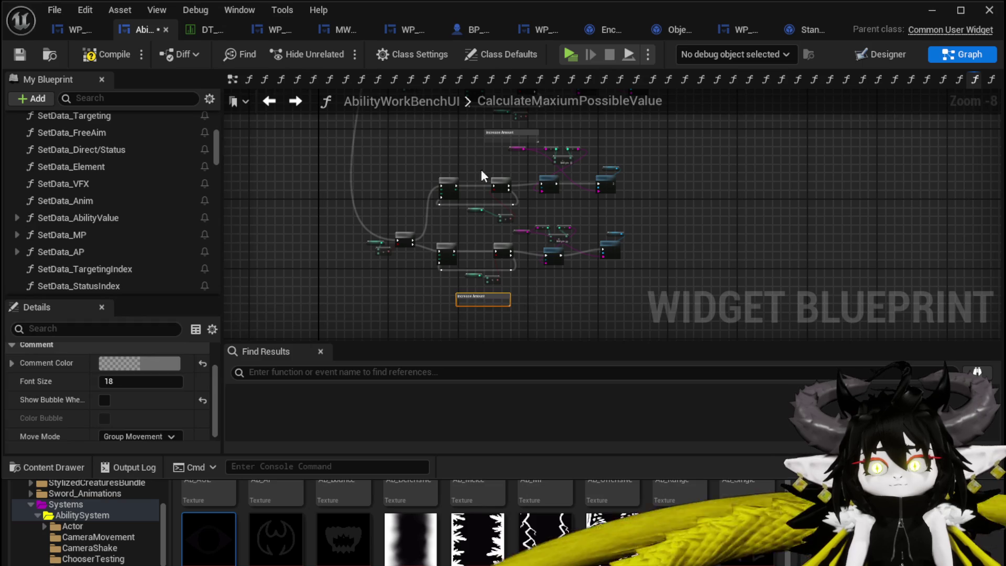
drag(481, 169, 416, 198)
scroll(459, 218, up, 1)
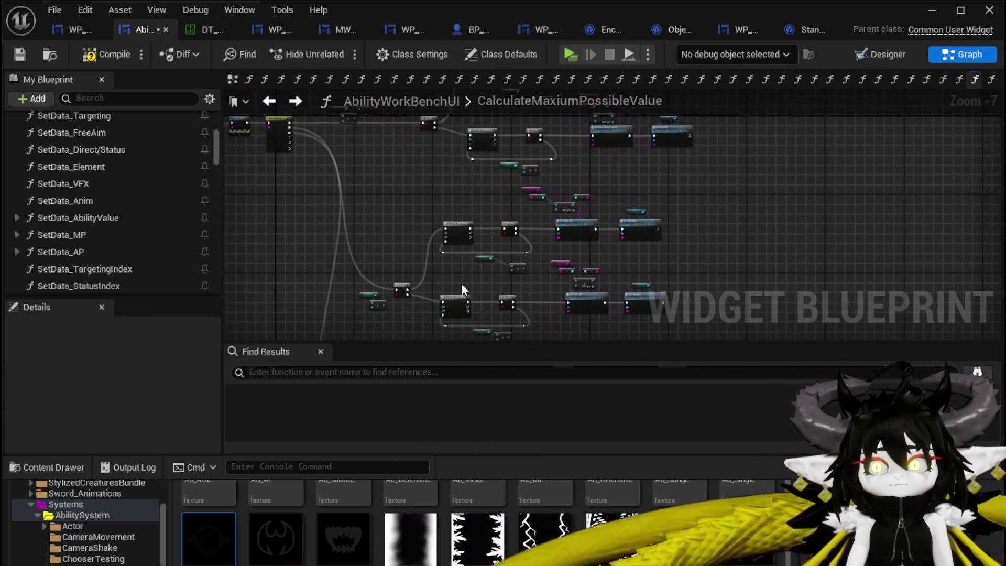
scroll(461, 283, up, 3)
mouse_move(400, 229)
mouse_down()
mouse_move(334, 297)
mouse_move(402, 138)
mouse_up()
scroll(335, 283, down, 2)
scroll(403, 138, down, 1)
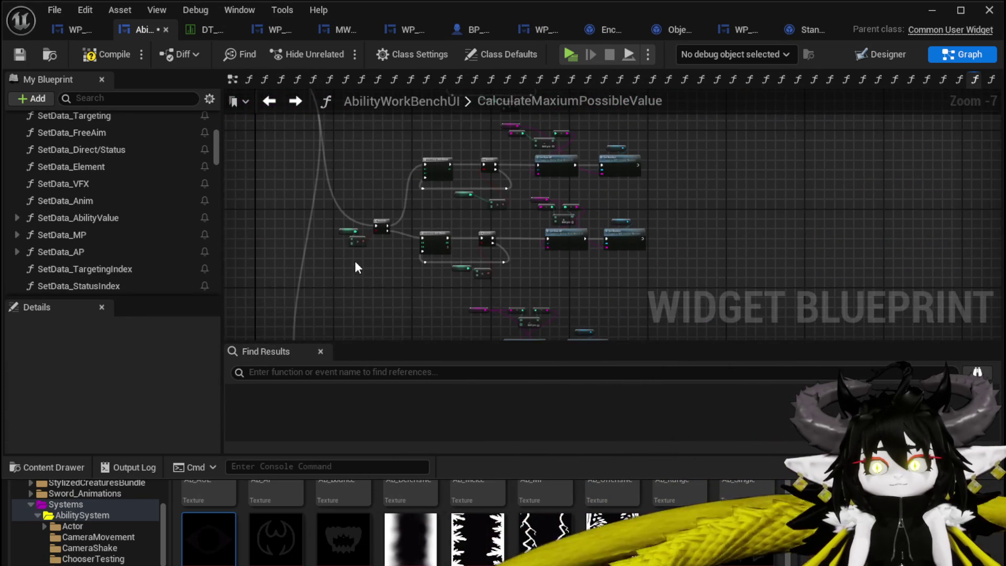
mouse_move(356, 267)
mouse_down()
mouse_move(382, 202)
mouse_move(337, 262)
mouse_move(614, 155)
mouse_up()
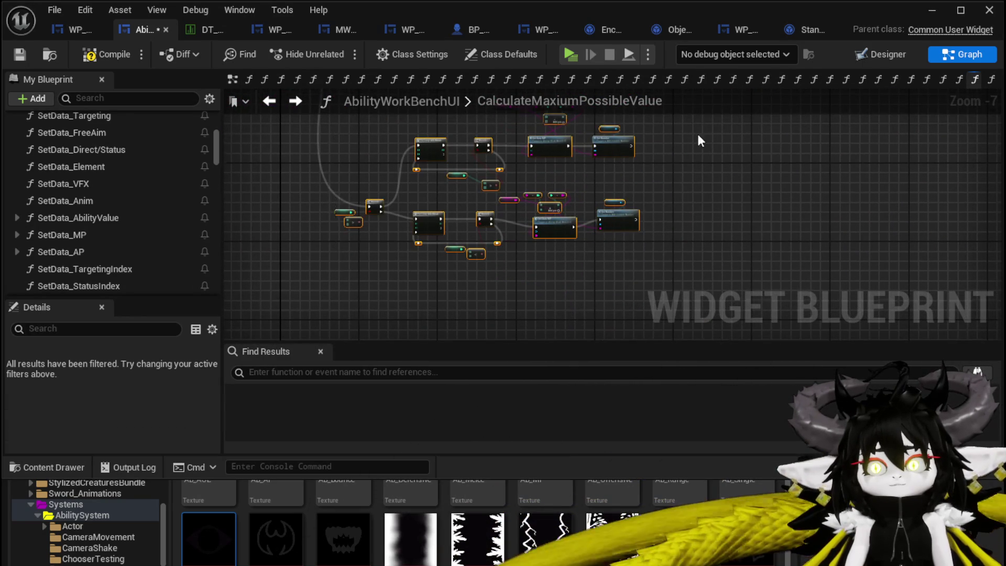
Paste a copy of the node group below the originals.
mouse_move(699, 141)
mouse_down()
mouse_move(527, 236)
mouse_move(581, 216)
mouse_up()
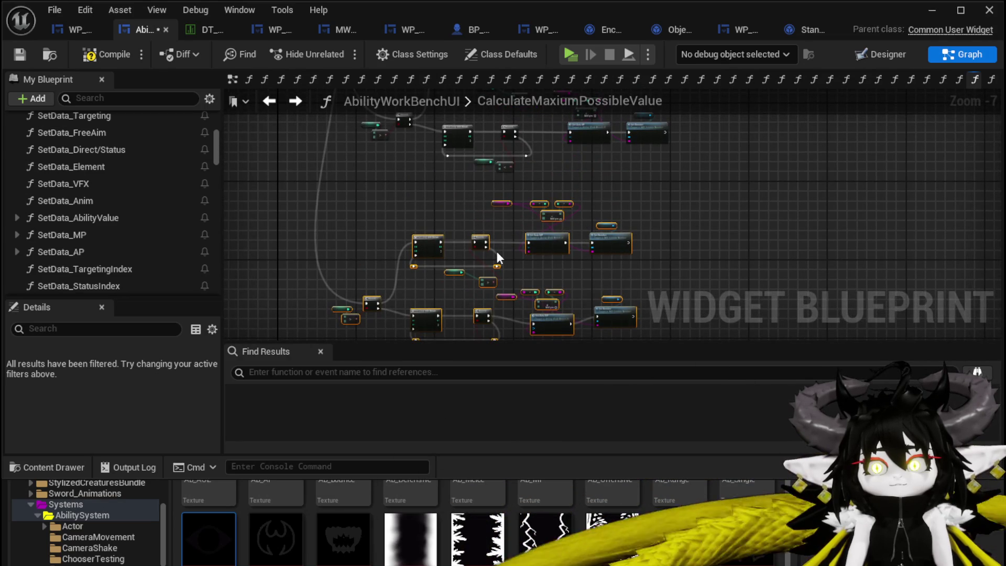
scroll(441, 246, down, 1)
key(ctrl+v)
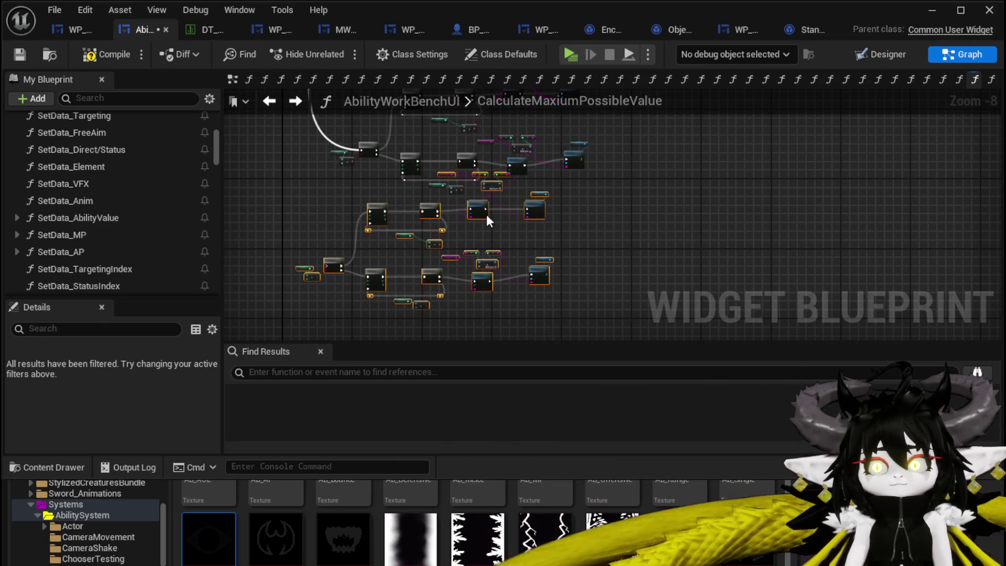
drag(487, 215, 494, 250)
key(Delete)
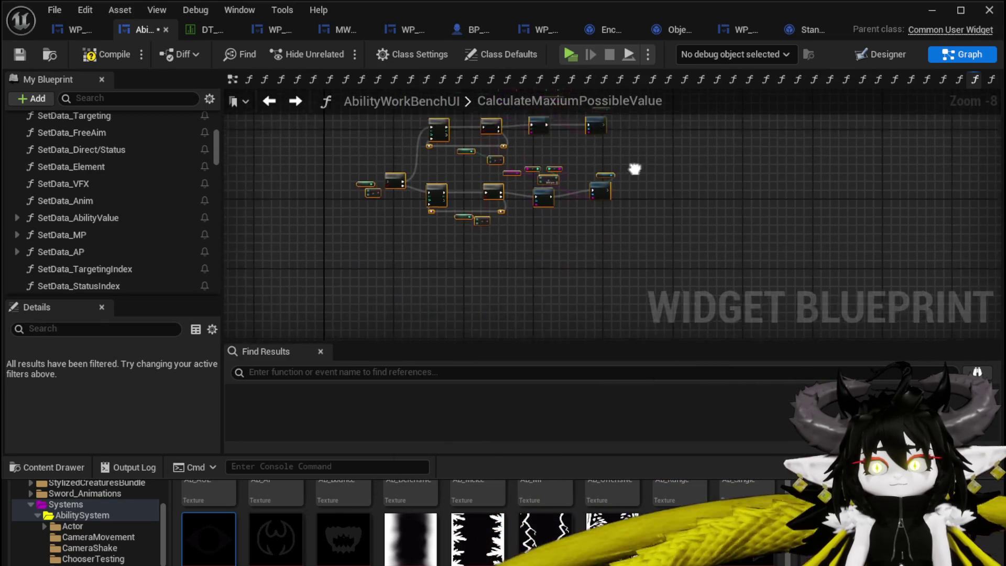
key(ctrl+v)
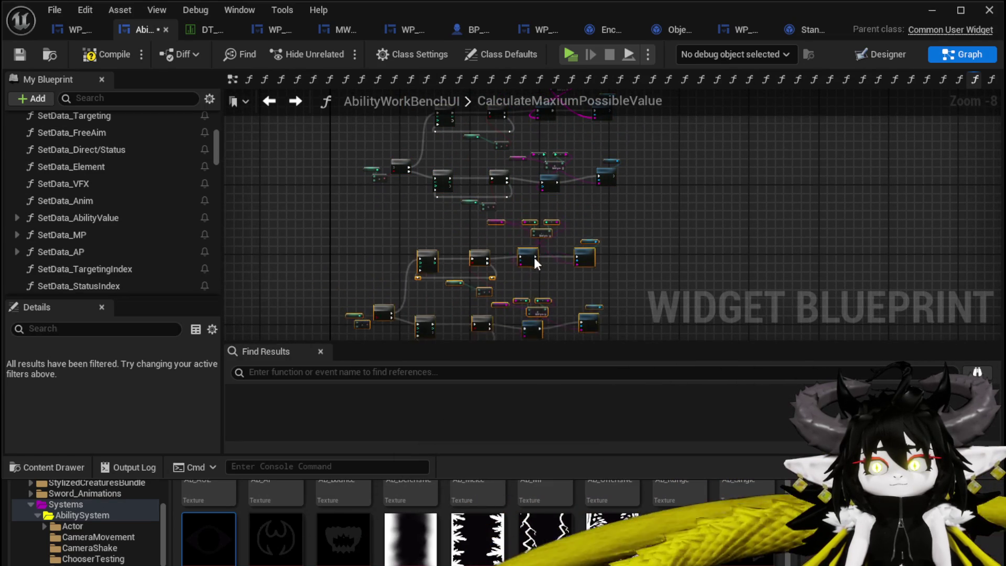
scroll(439, 194, up, 3)
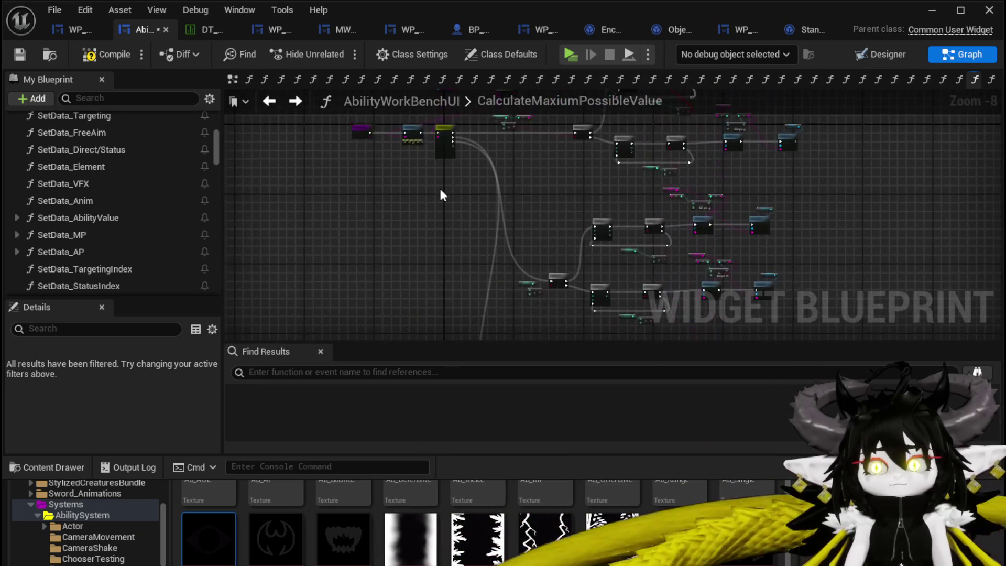
Wire the Switch's TargetingIndex output into the copied loop's Branch.
mouse_move(461, 204)
mouse_down()
mouse_move(487, 331)
mouse_move(474, 349)
mouse_move(469, 117)
mouse_move(547, 206)
mouse_move(507, 283)
mouse_move(543, 271)
mouse_up()
scroll(503, 251, down, 3)
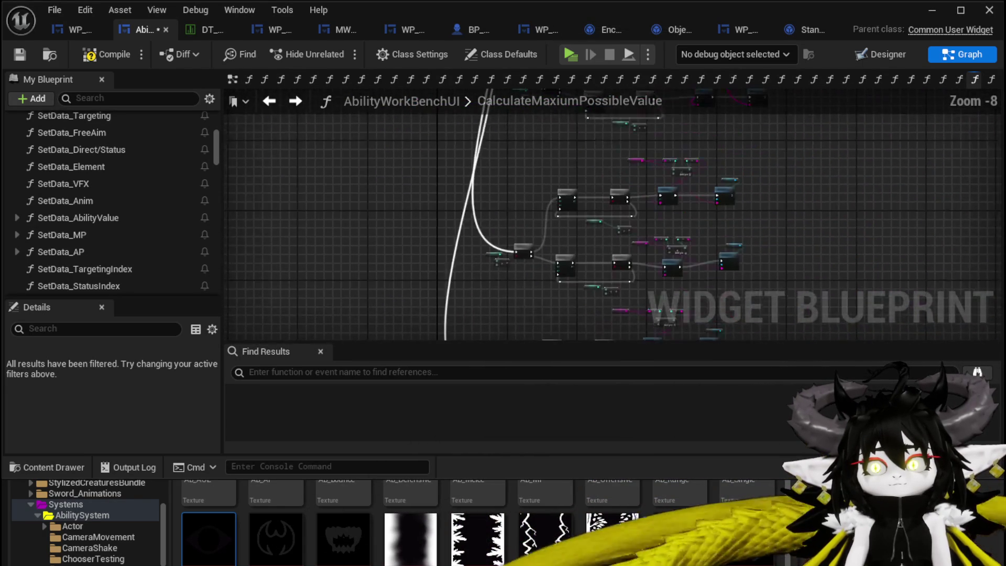
scroll(483, 231, up, 6)
mouse_move(450, 215)
mouse_down()
mouse_move(436, 499)
mouse_move(661, 155)
mouse_move(523, 286)
mouse_move(580, 283)
mouse_up()
scroll(572, 220, down, 3)
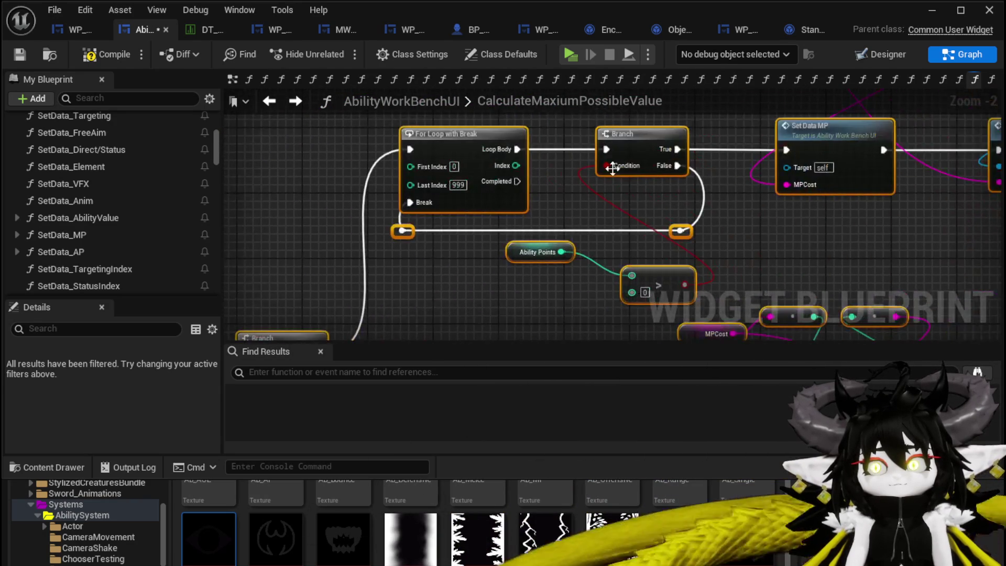
scroll(553, 285, up, 5)
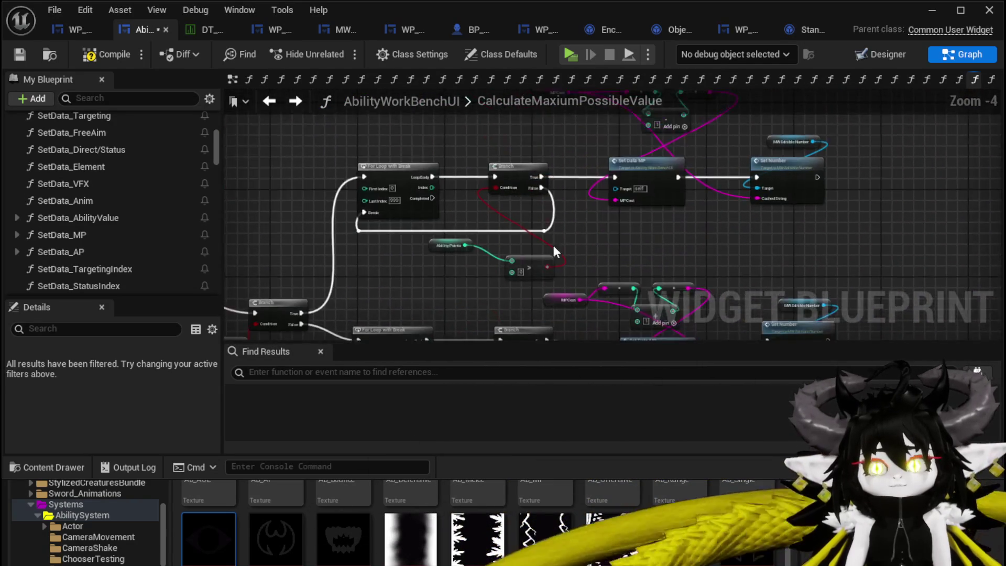
click(572, 236)
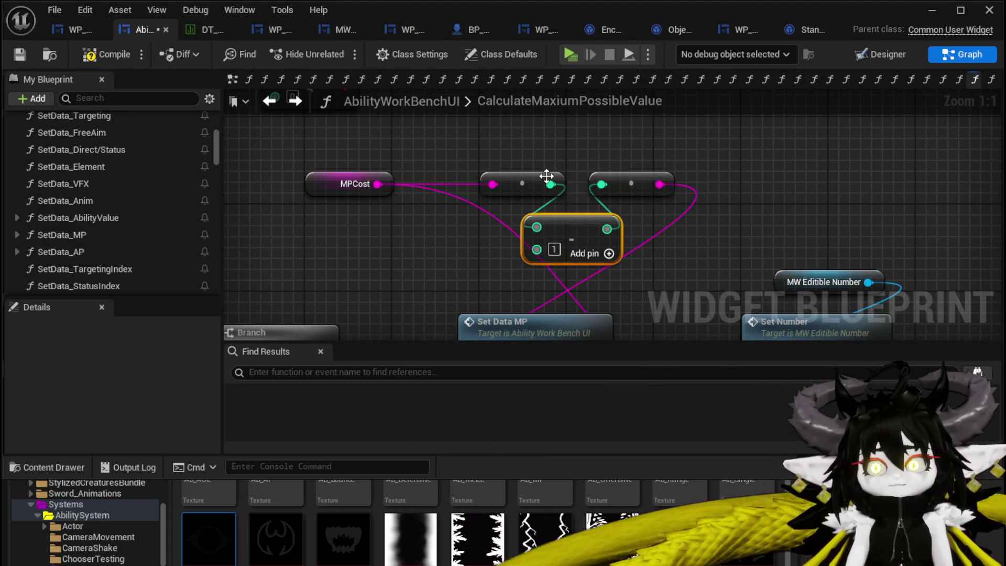
key(Delete)
drag(551, 185, 534, 221)
key(Escape)
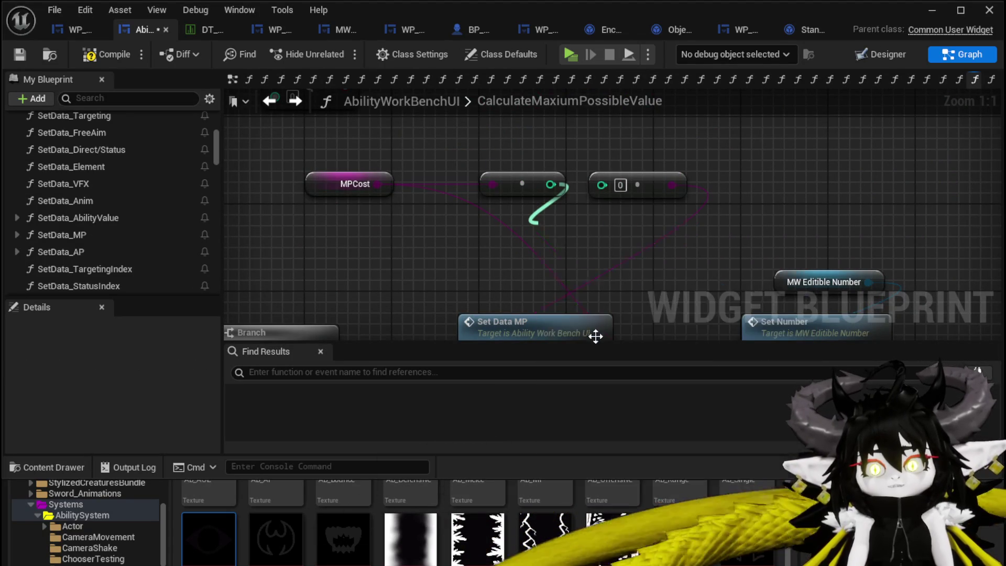
drag(618, 229, 603, 185)
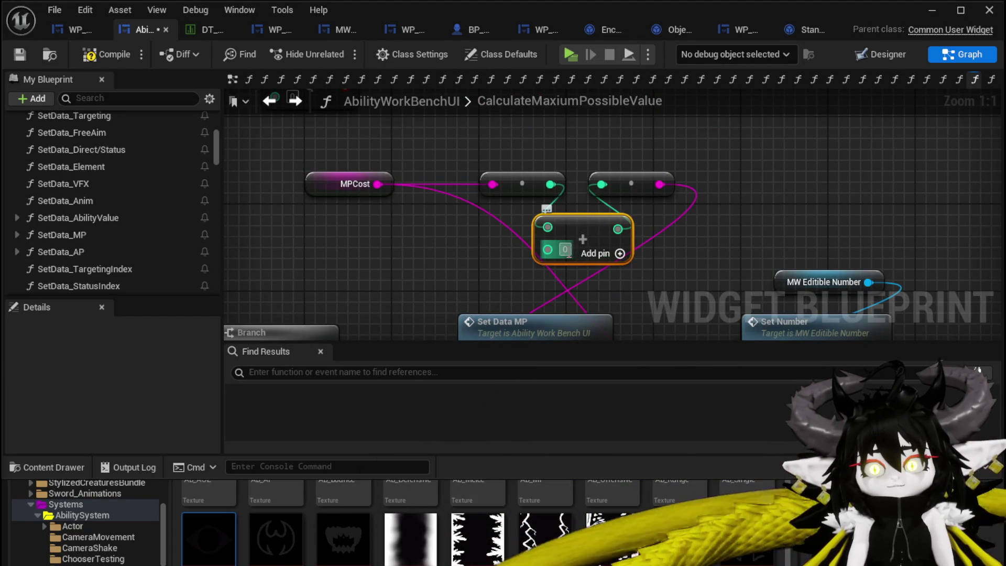
text(1)
click(466, 244)
drag(467, 244, 593, 245)
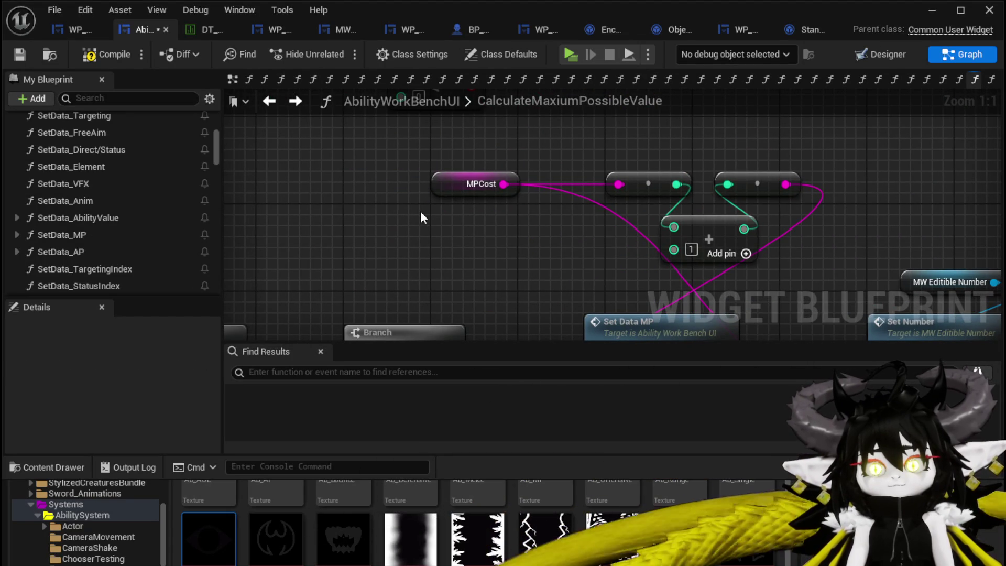
click(477, 184)
scroll(527, 181, down, 4)
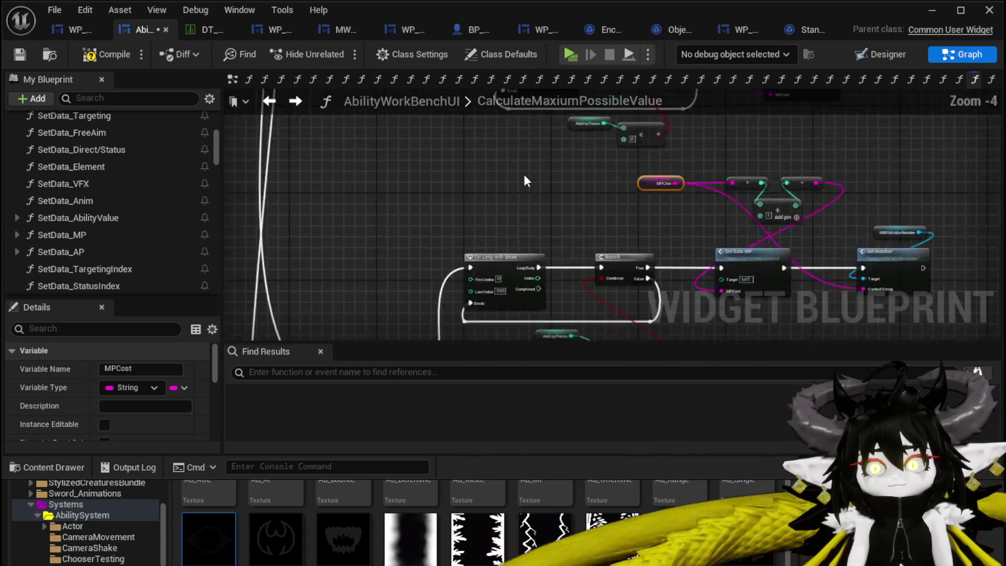
drag(527, 181, 430, 329)
scroll(510, 221, up, 3)
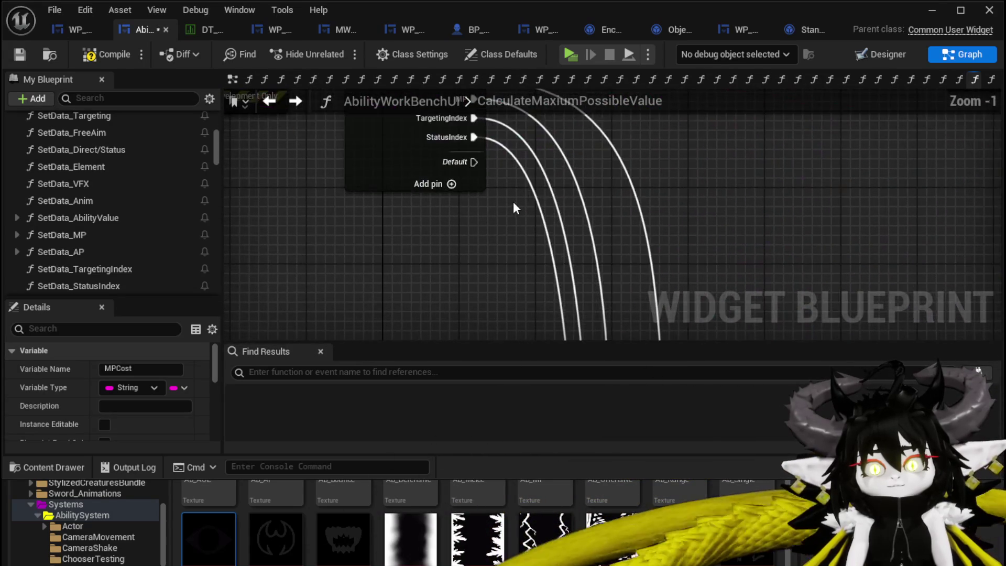
scroll(514, 208, down, 6)
scroll(467, 168, up, 5)
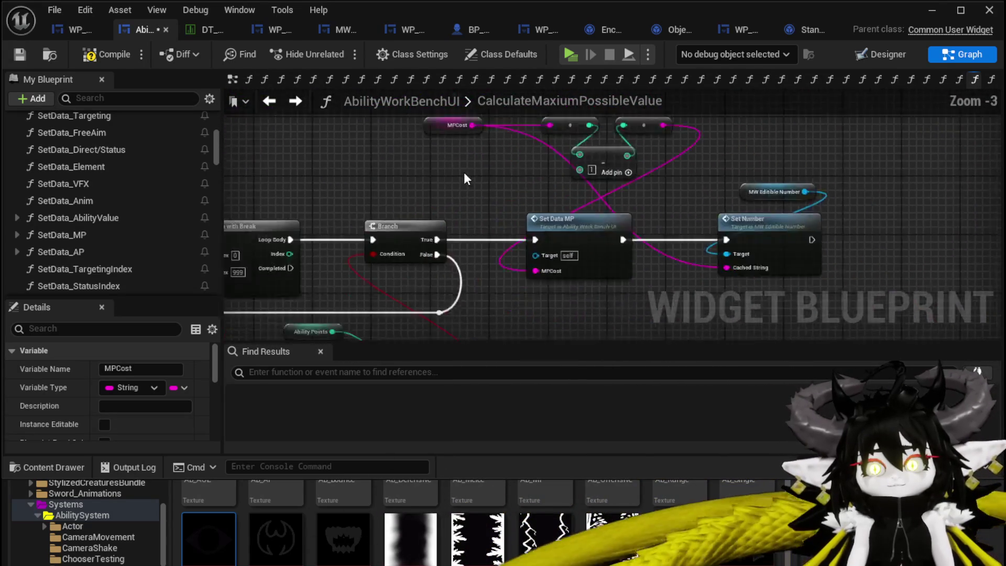
scroll(429, 203, up, 2)
Replace the MPCost getter with a Targeting Index getter and delete Set Data MP.
key(Delete)
right_click(430, 202)
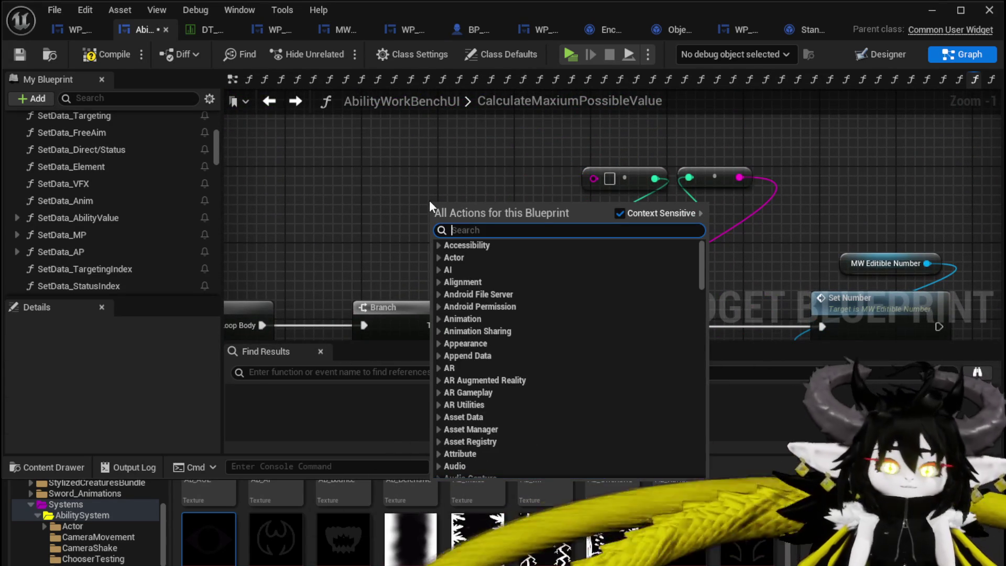
text(get targeting)
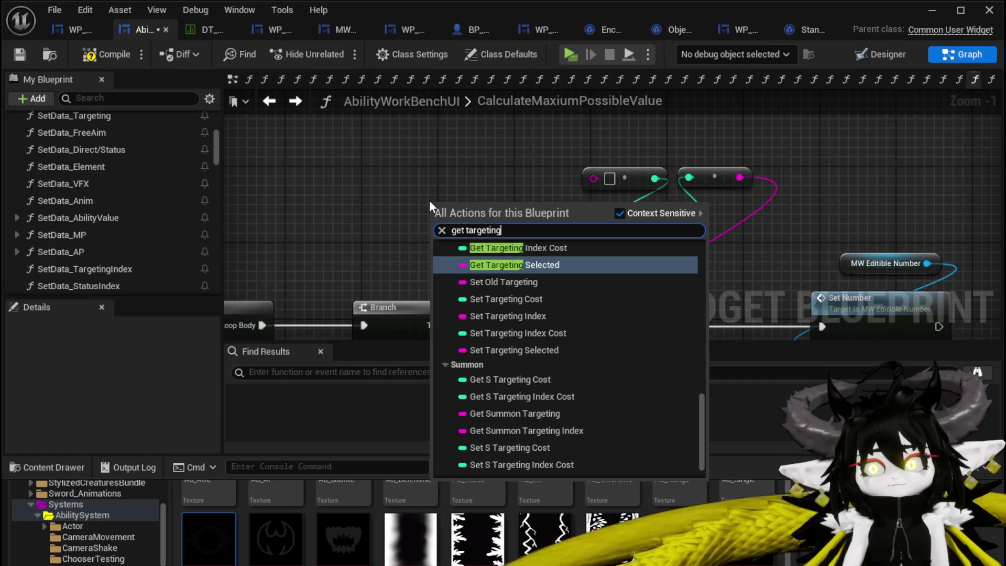
text( in)
key(Return)
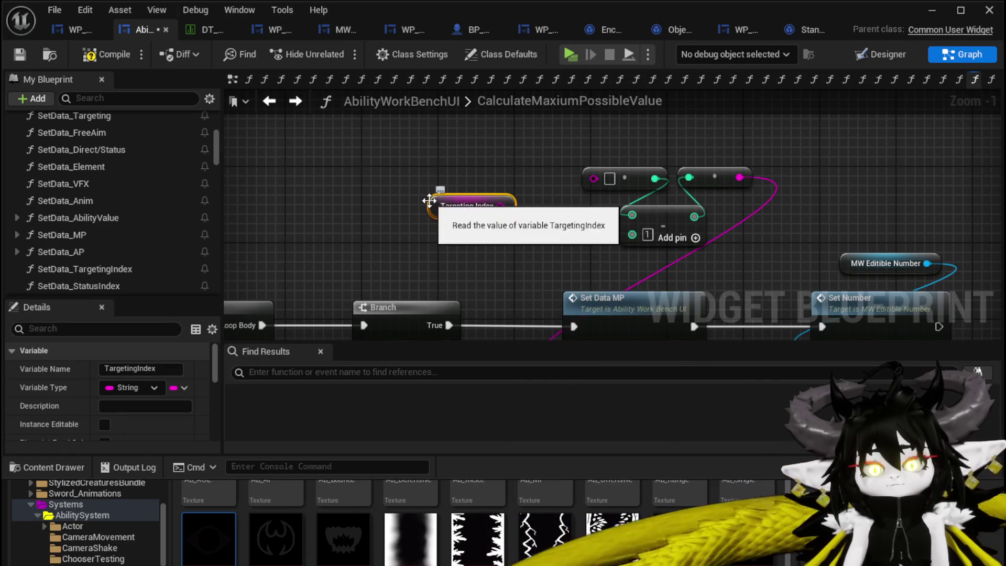
mouse_move(559, 217)
mouse_down()
mouse_move(480, 165)
mouse_move(514, 235)
mouse_up()
click(546, 190)
scroll(528, 158, down, 1)
key(Delete)
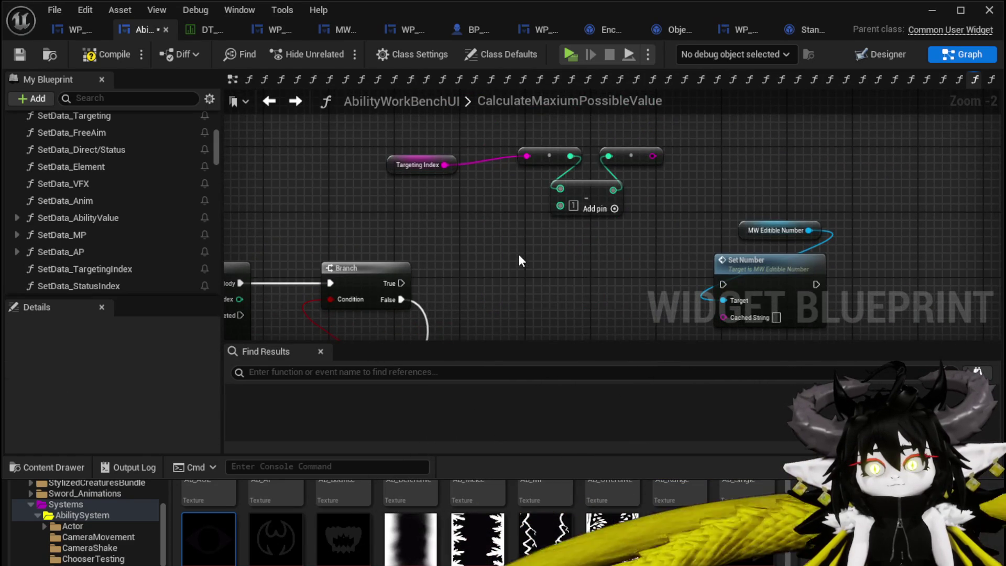
Add Set Data Targeting Index and wire it between Branch True and Set Number.
right_click(519, 256)
text(Set Target)
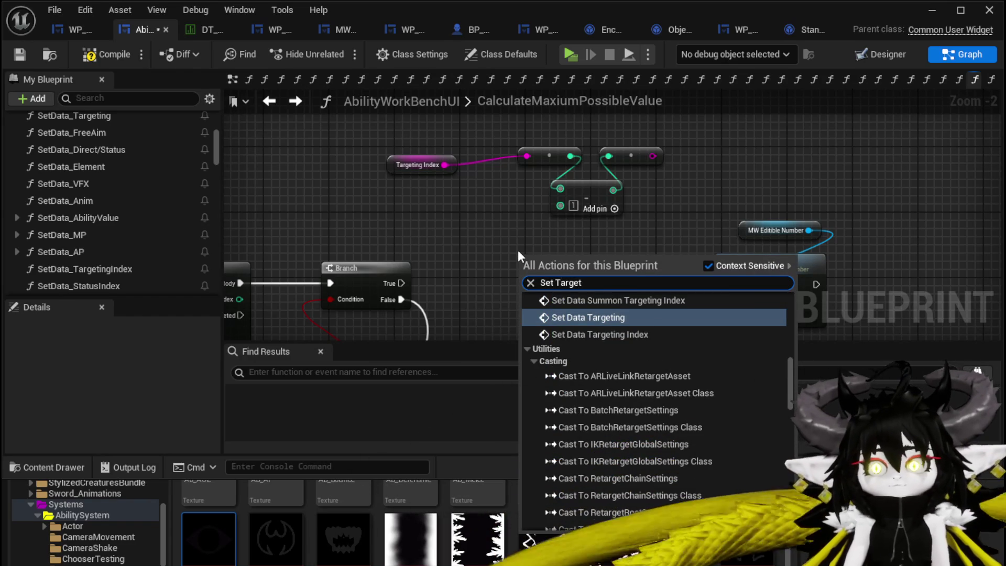
click(633, 335)
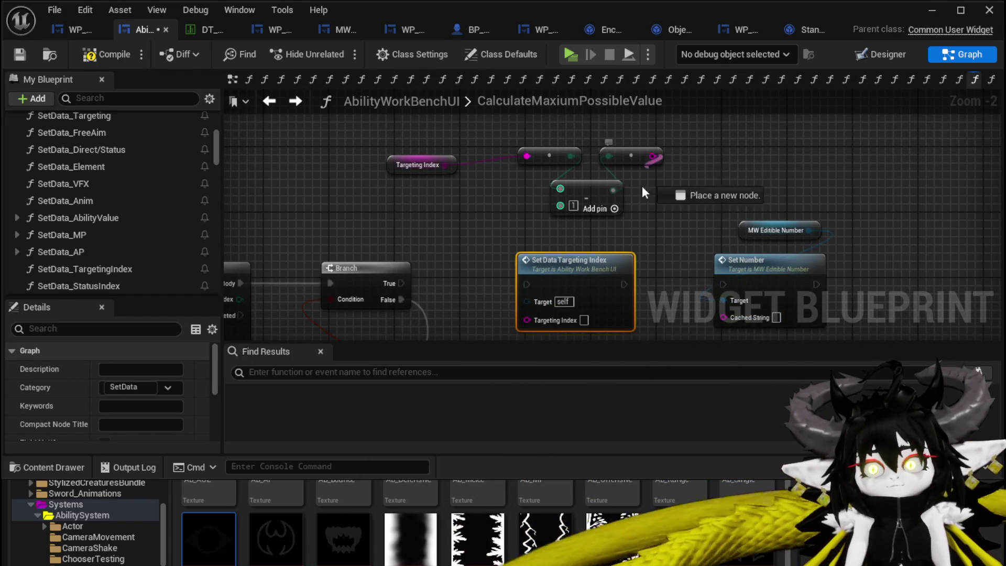
drag(645, 193, 542, 269)
drag(530, 199, 628, 181)
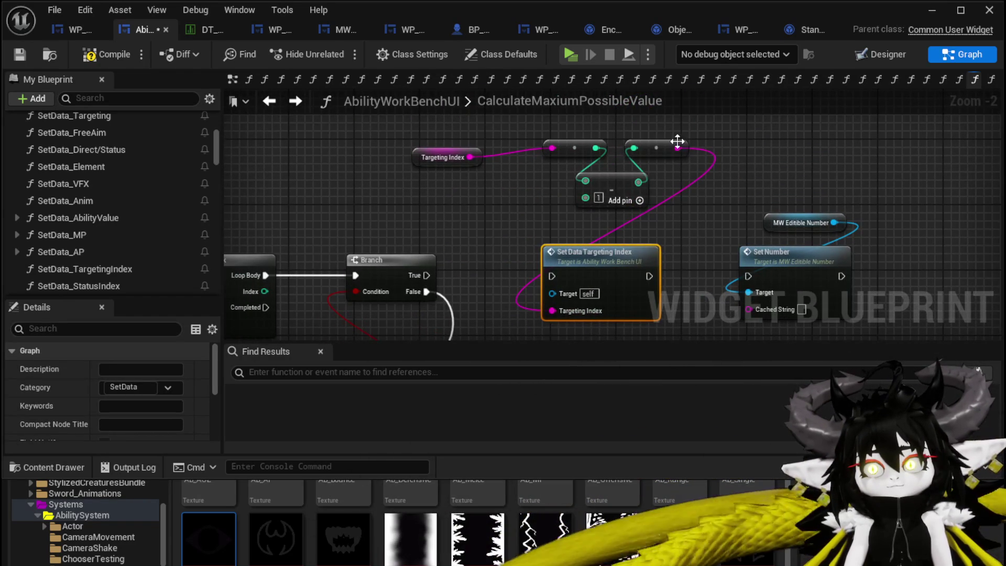
drag(595, 239, 756, 308)
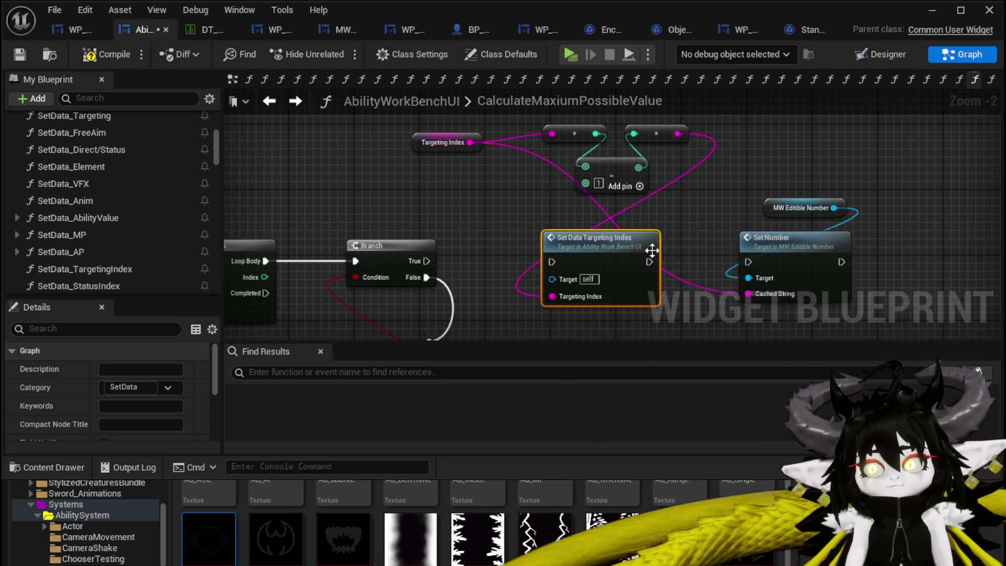
drag(750, 262, 749, 262)
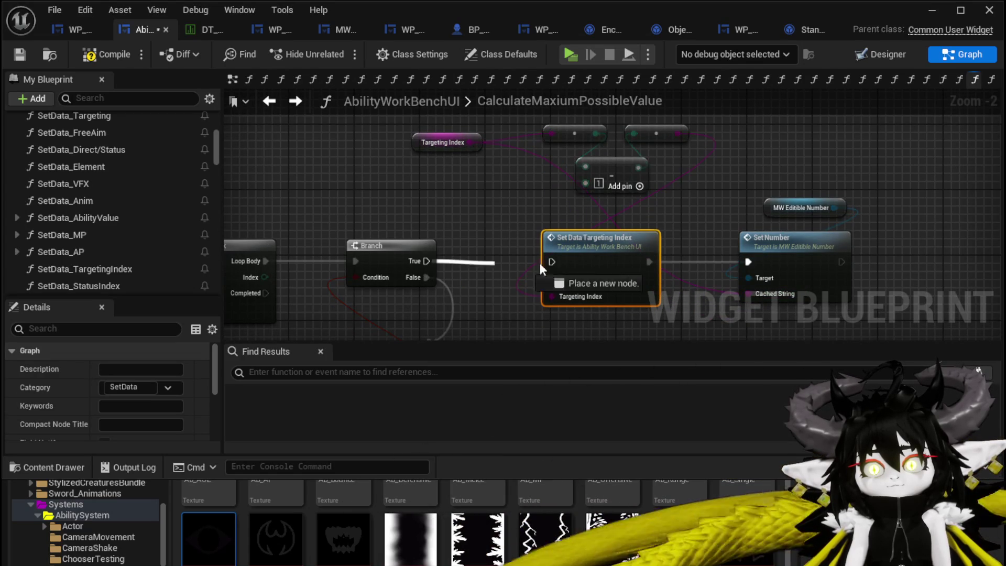
drag(539, 263, 552, 261)
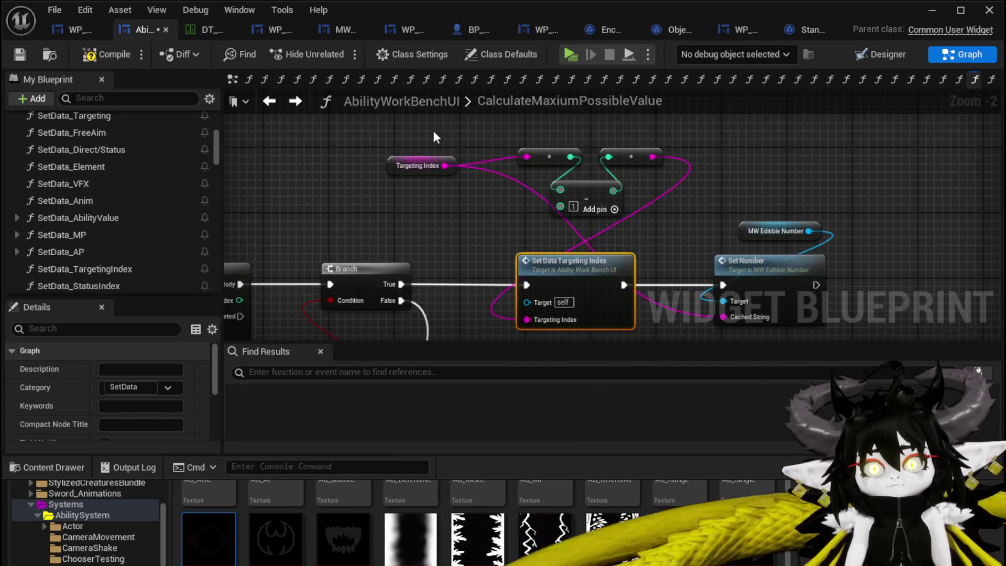
mouse_move(575, 218)
mouse_down()
mouse_move(674, 327)
mouse_move(677, 267)
mouse_up()
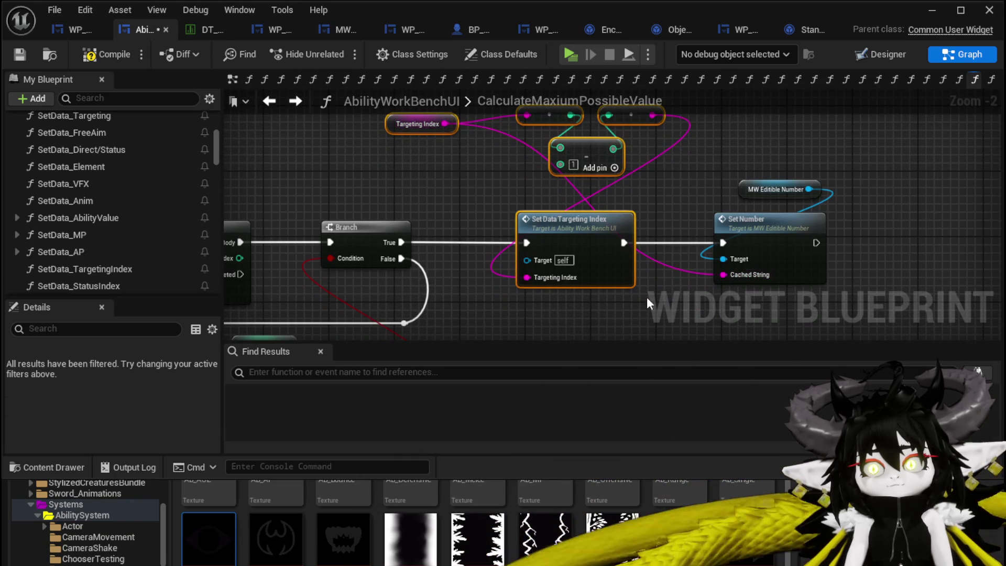
scroll(623, 295, down, 1)
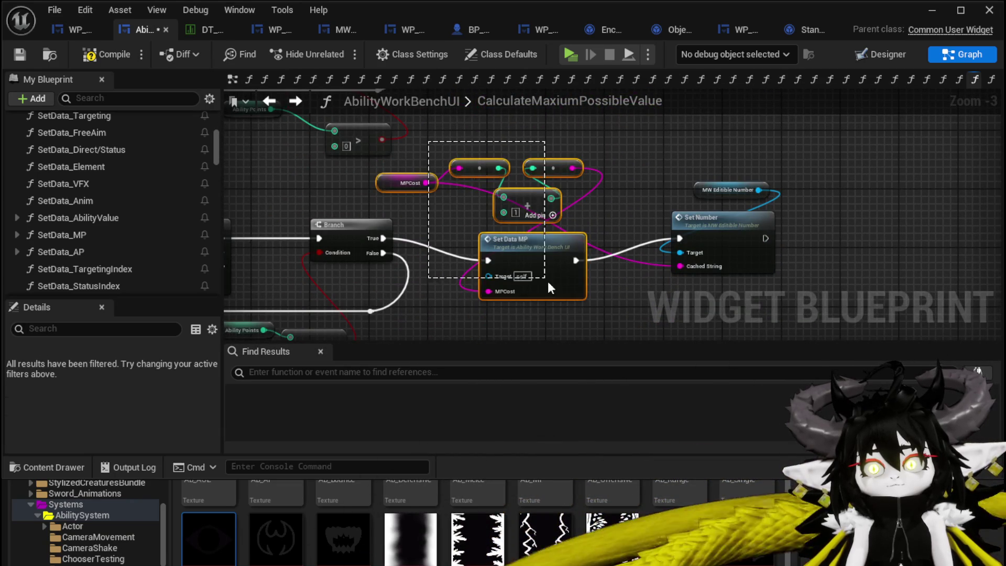
Swap the second chain's MP cost nodes for pasted Set Data Targeting Index nodes, wired to Branch True and Set Number.
key(Delete)
mouse_move(550, 288)
mouse_down()
mouse_move(602, 240)
mouse_move(689, 237)
mouse_up()
key(ctrl+v)
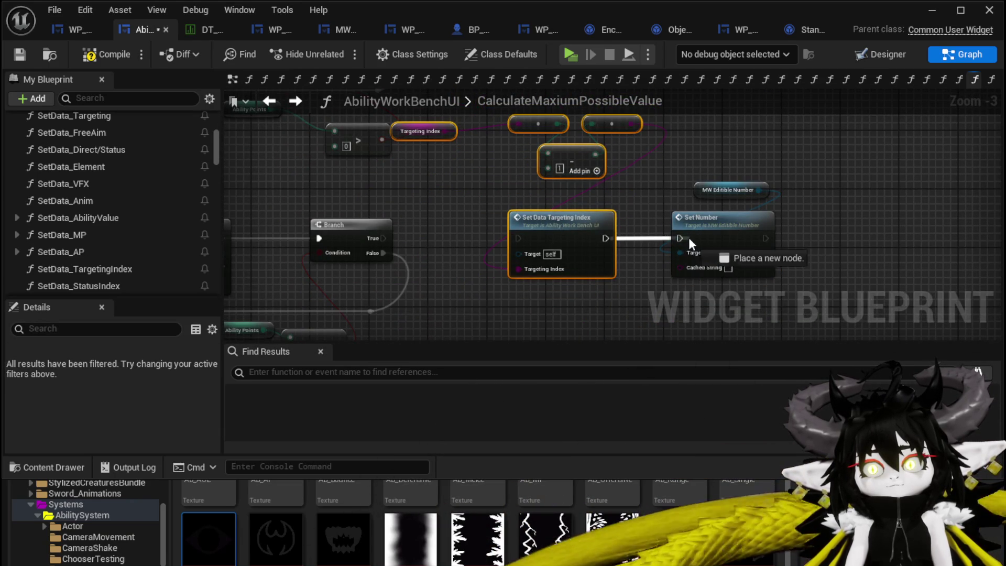
drag(443, 132, 680, 266)
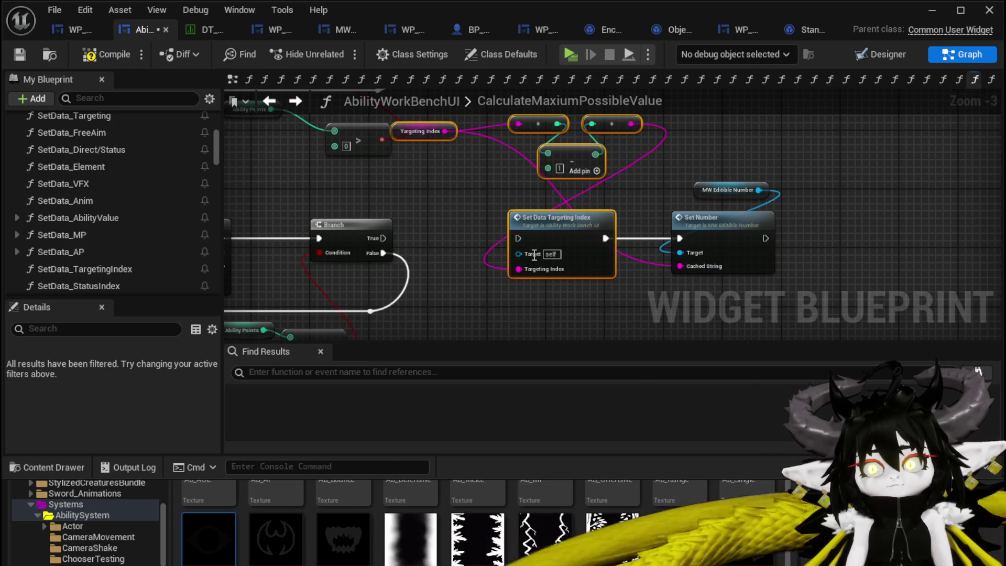
drag(506, 237, 518, 238)
Replace the subtract node in the Targeting Index chain with a + (Add) node.
scroll(511, 200, up, 3)
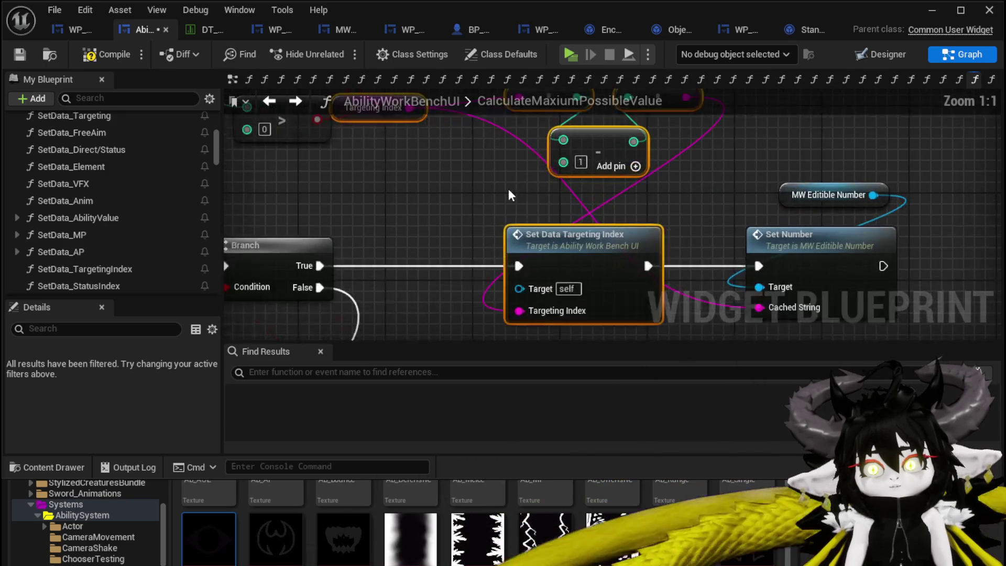
click(561, 199)
scroll(501, 141, down, 3)
mouse_move(501, 142)
mouse_down()
mouse_move(498, 99)
mouse_move(493, 186)
mouse_up()
drag(464, 236, 474, 125)
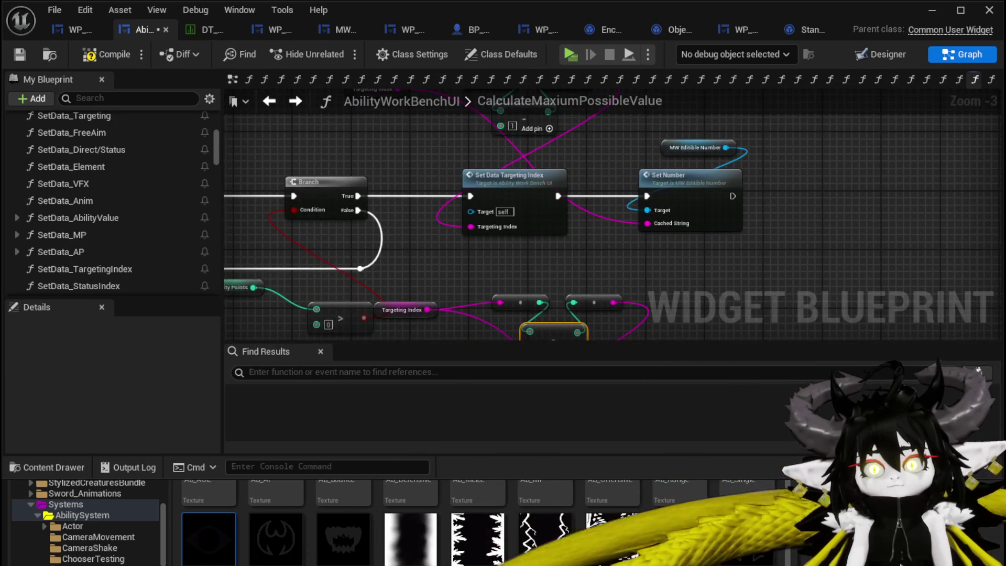
mouse_move(472, 247)
mouse_down()
mouse_move(472, 102)
mouse_move(480, 210)
mouse_move(468, 264)
mouse_up()
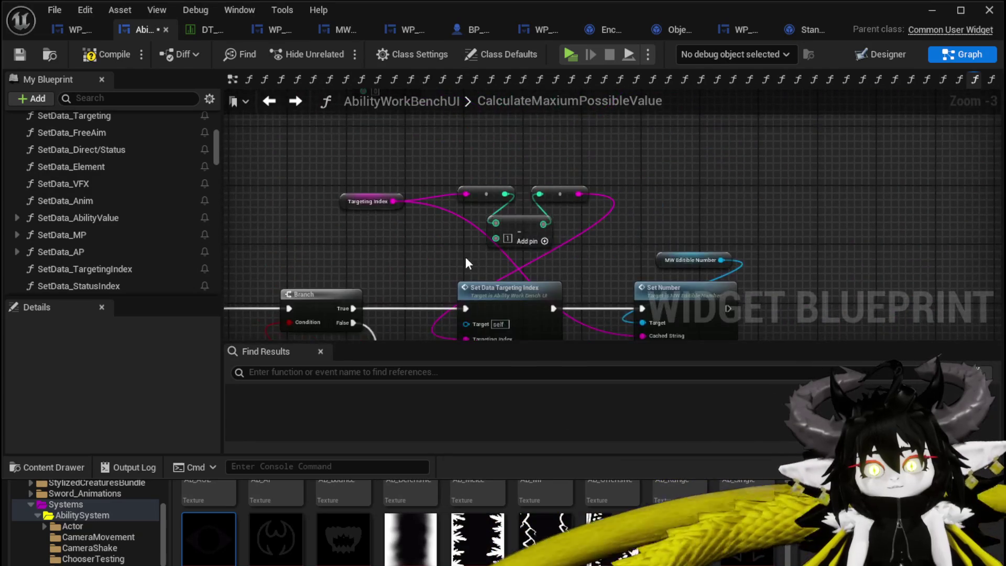
scroll(468, 264, up, 2)
scroll(628, 206, up, 2)
scroll(582, 222, down, 1)
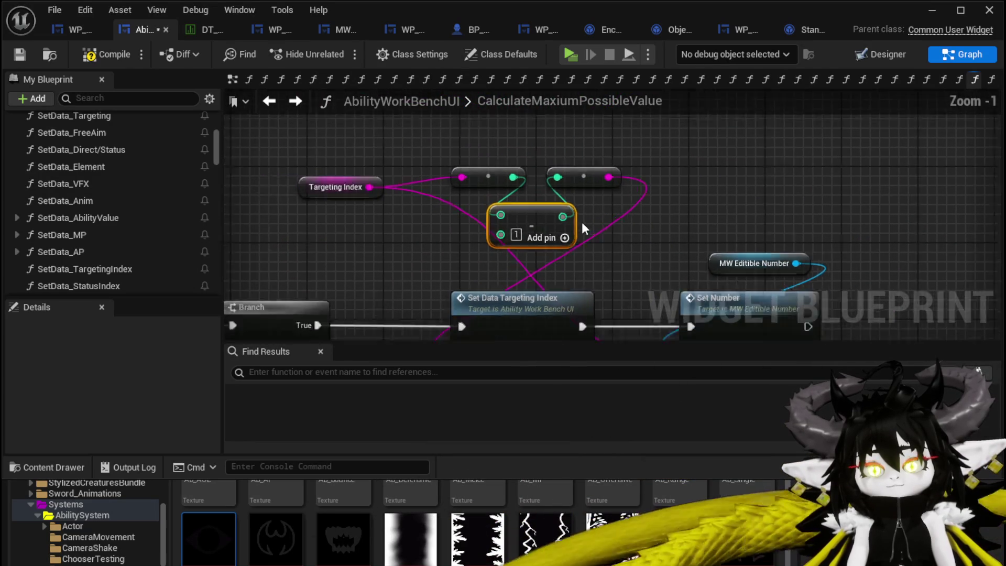
scroll(583, 224, down, 2)
key(Delete)
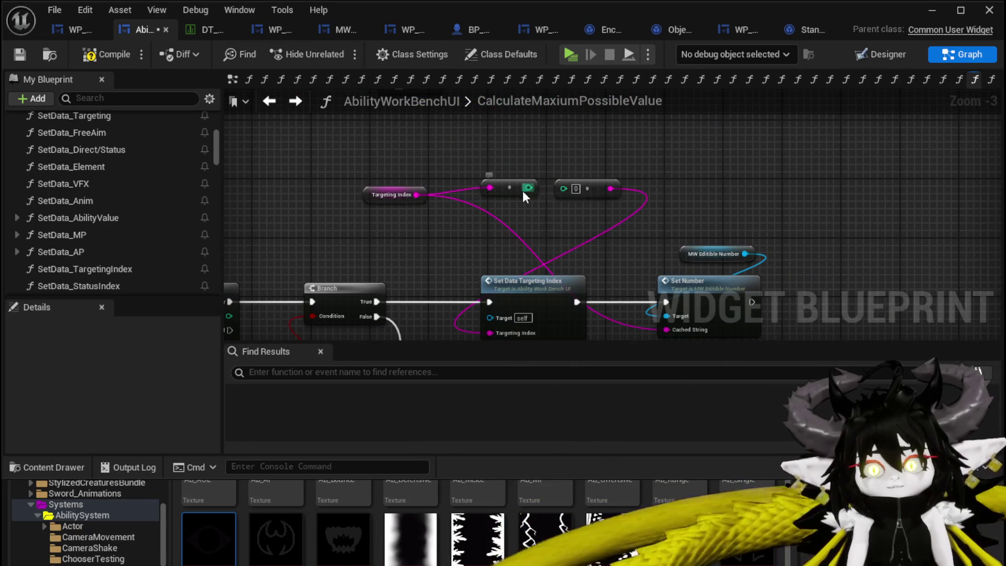
drag(529, 188, 529, 232)
text(+)
click(576, 343)
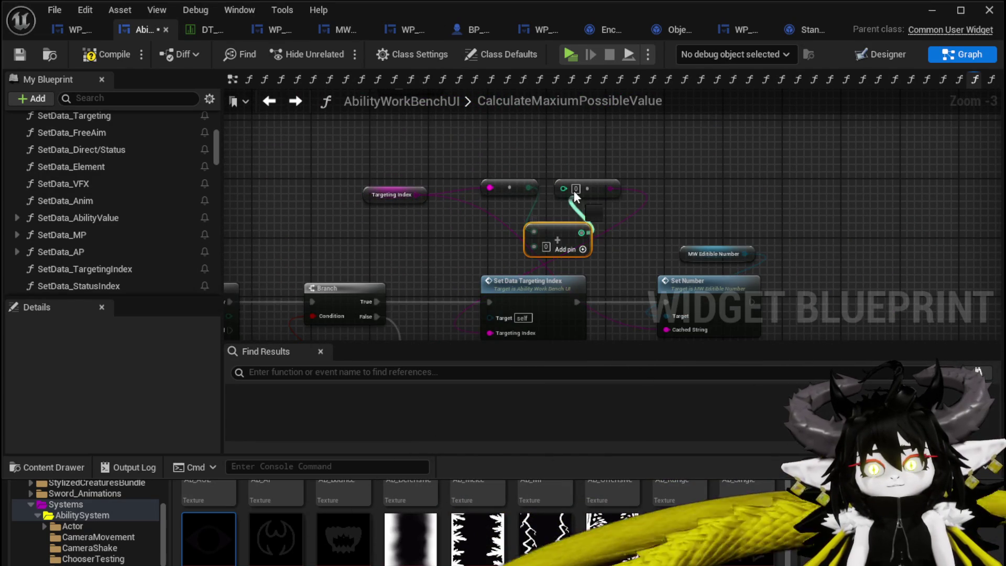
scroll(589, 238, down, 2)
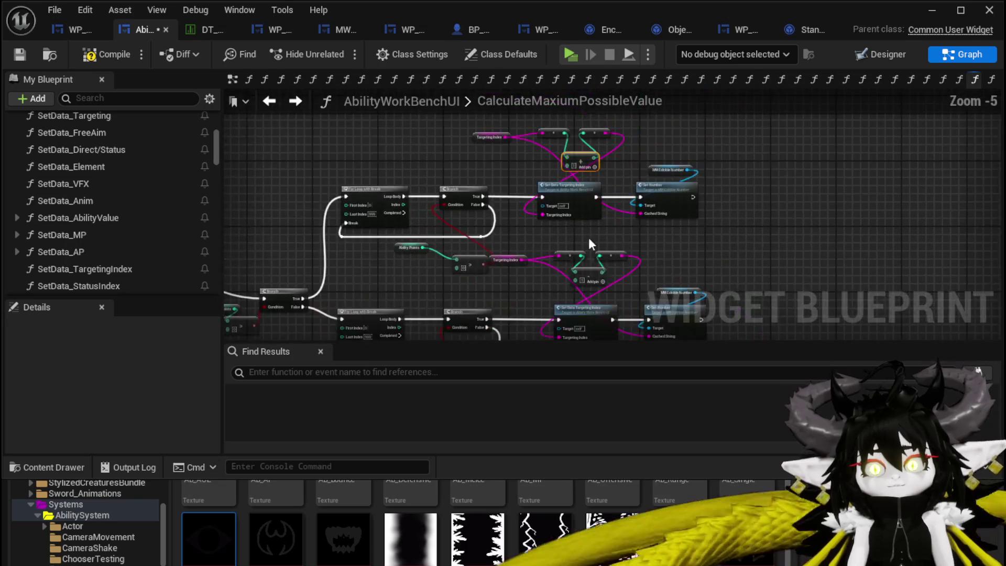
scroll(495, 242, up, 3)
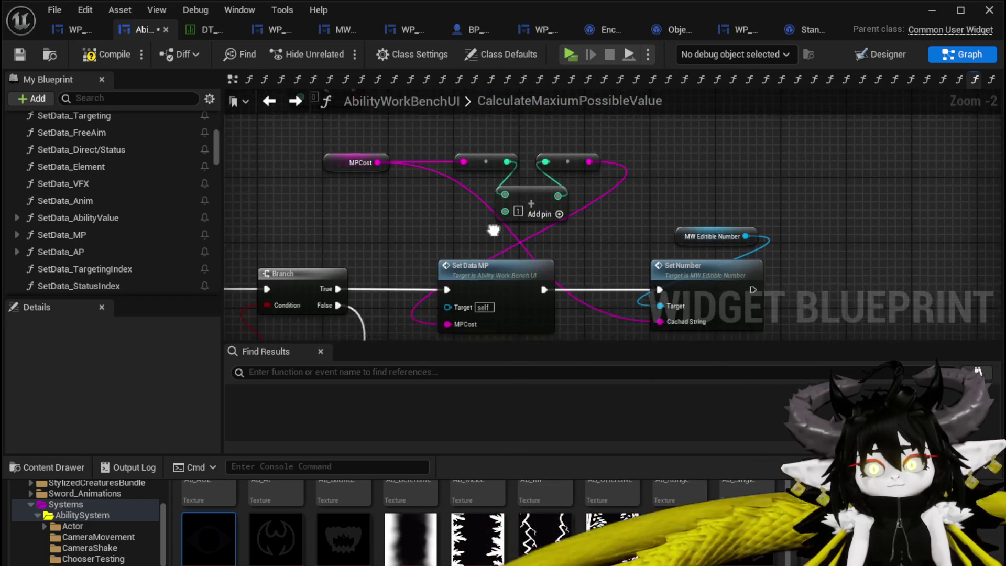
mouse_move(494, 227)
mouse_down()
mouse_move(524, 190)
mouse_move(588, 193)
mouse_move(892, 109)
mouse_up()
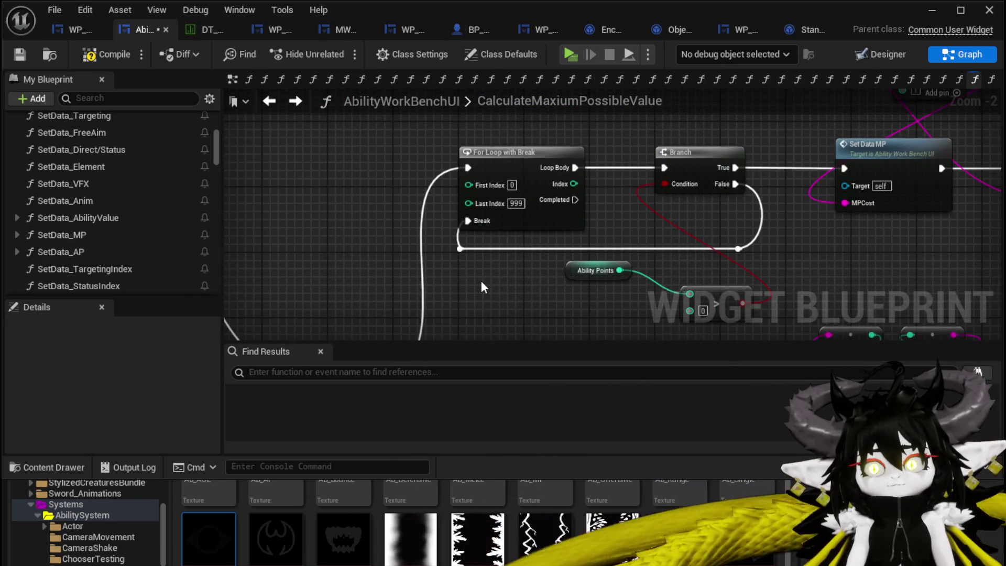
drag(481, 287, 629, 185)
scroll(419, 312, up, 1)
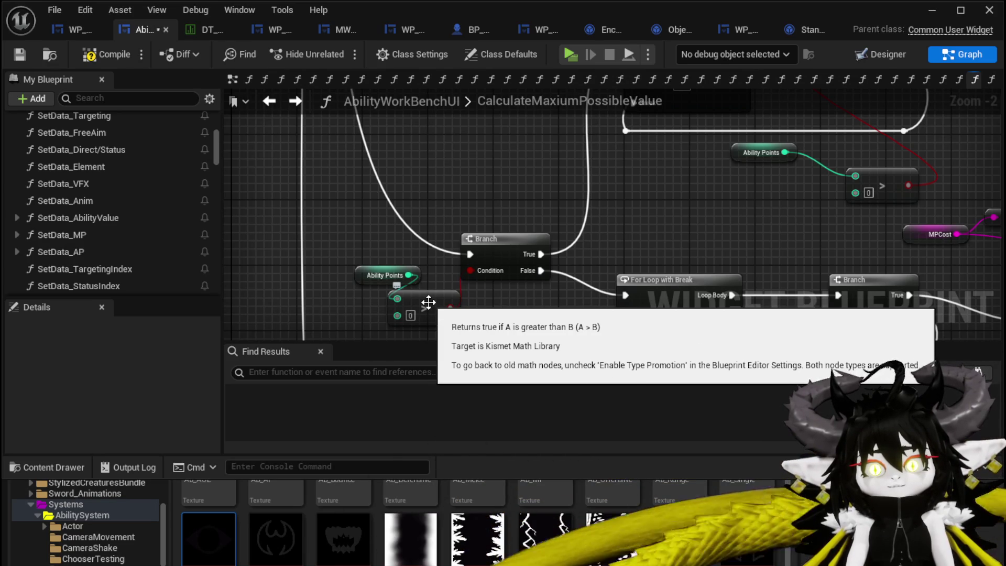
scroll(586, 237, down, 3)
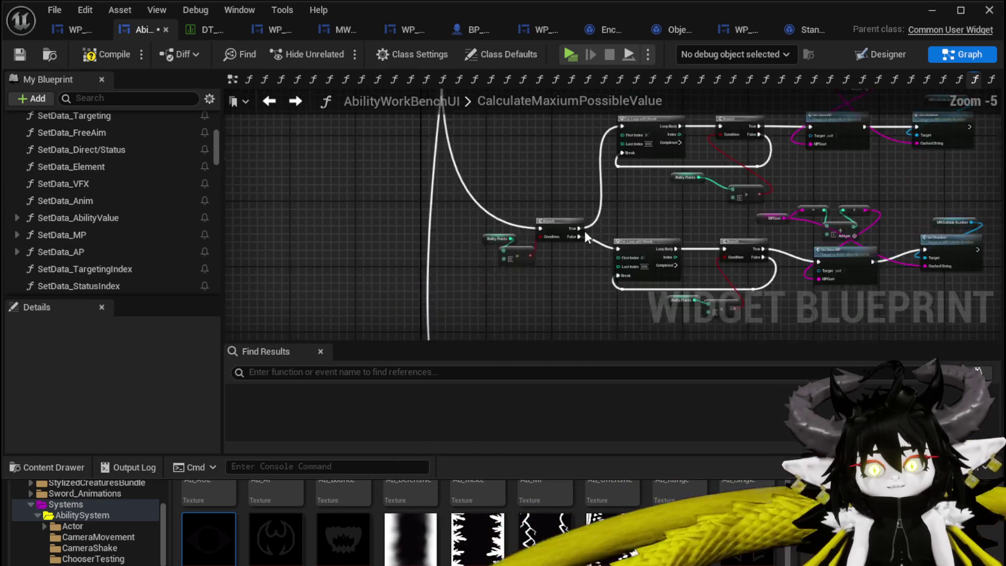
mouse_move(586, 236)
mouse_down()
mouse_move(496, 198)
mouse_move(367, 210)
mouse_move(442, 228)
mouse_move(508, 217)
mouse_move(379, 231)
mouse_up()
scroll(442, 228, up, 1)
scroll(507, 219, up, 2)
click(379, 167)
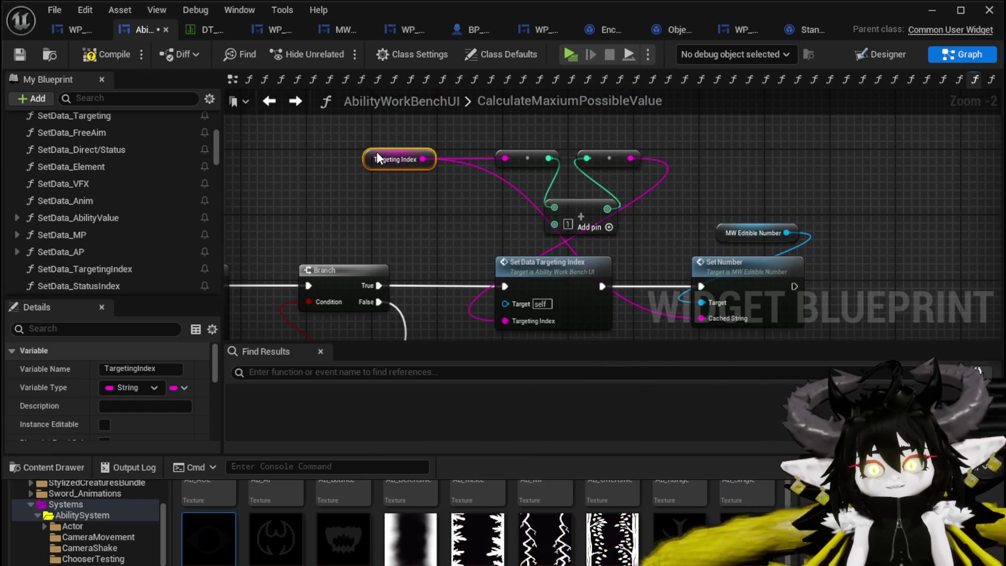
click(582, 207)
scroll(507, 215, down, 3)
mouse_move(488, 178)
mouse_down()
mouse_move(471, 250)
mouse_move(485, 246)
mouse_up()
scroll(470, 249, up, 3)
scroll(486, 244, down, 5)
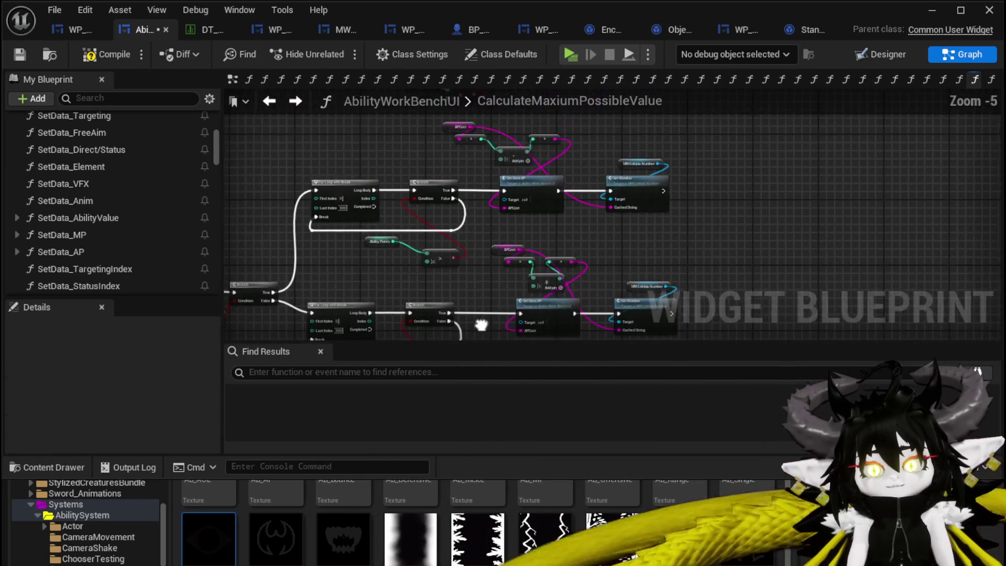
scroll(580, 298, down, 4)
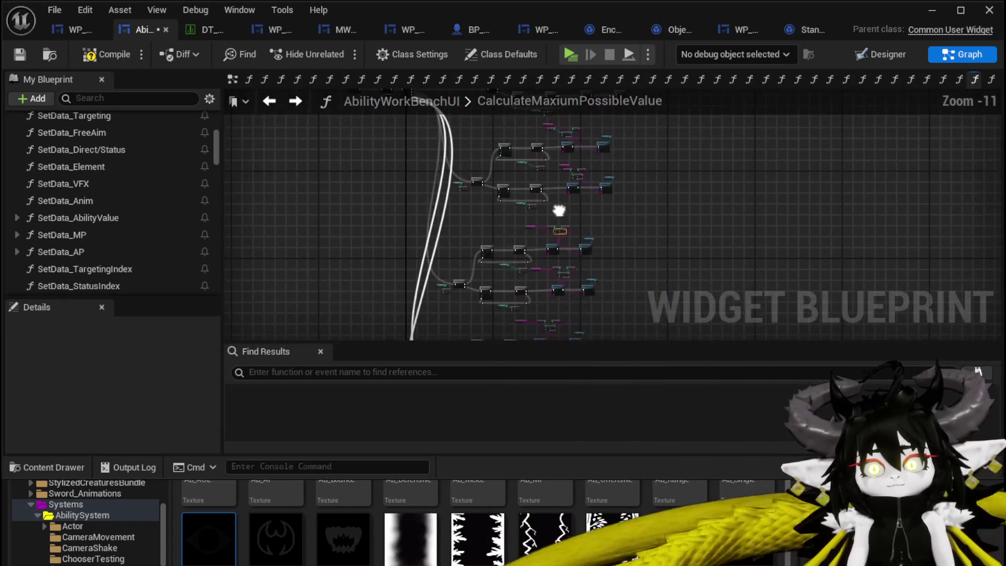
scroll(596, 143, up, 3)
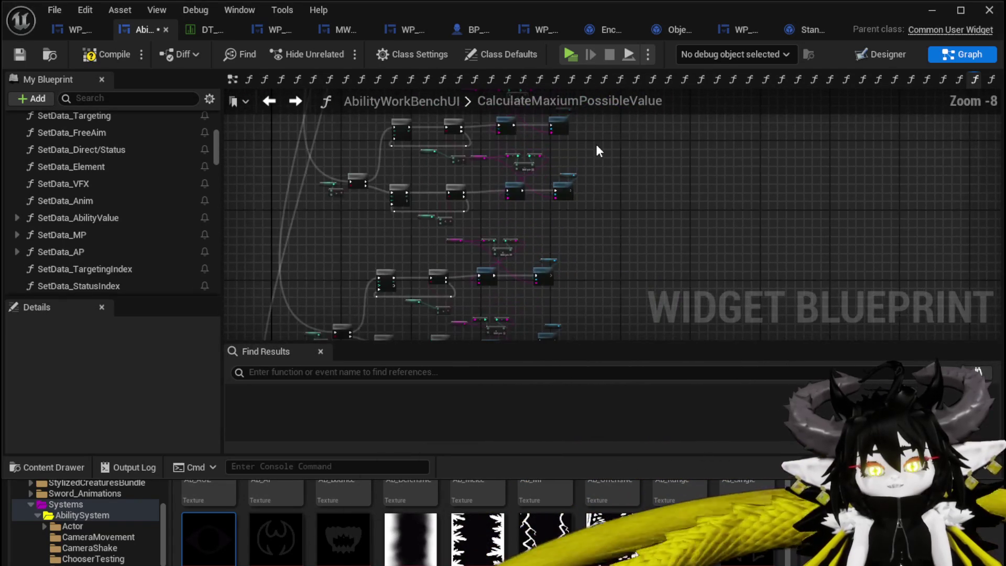
scroll(597, 146, up, 3)
drag(627, 143, 645, 127)
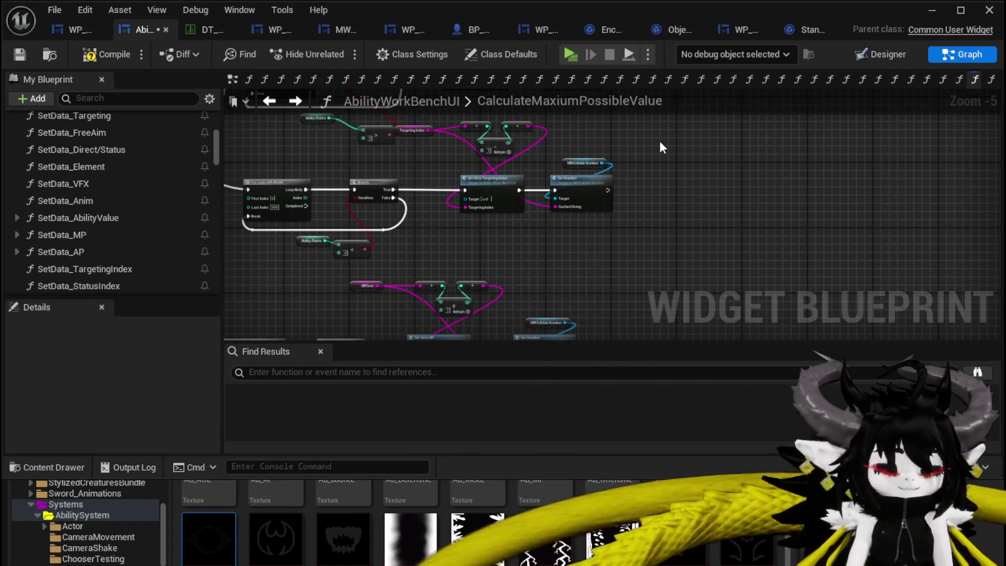
scroll(509, 262, up, 2)
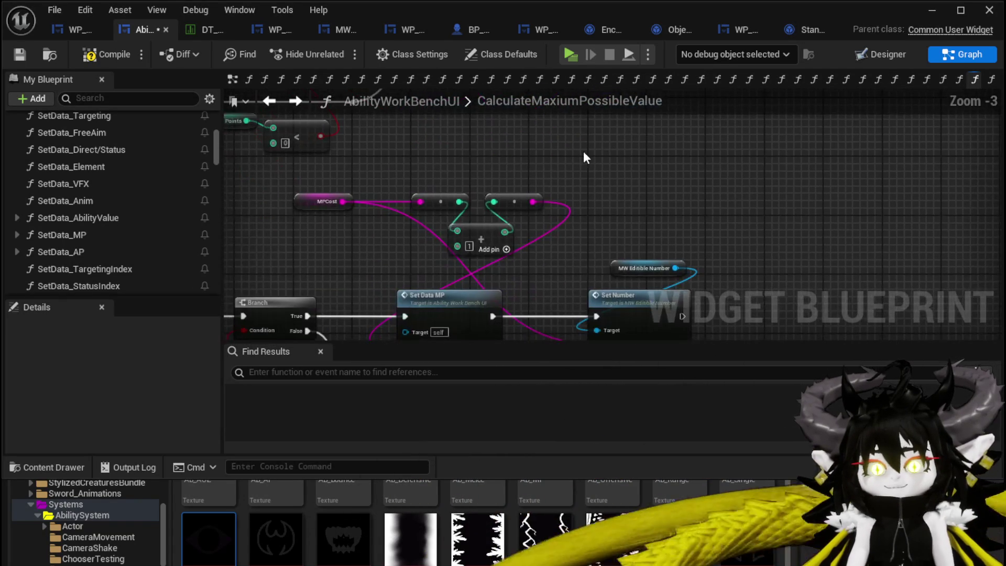
scroll(584, 149, down, 3)
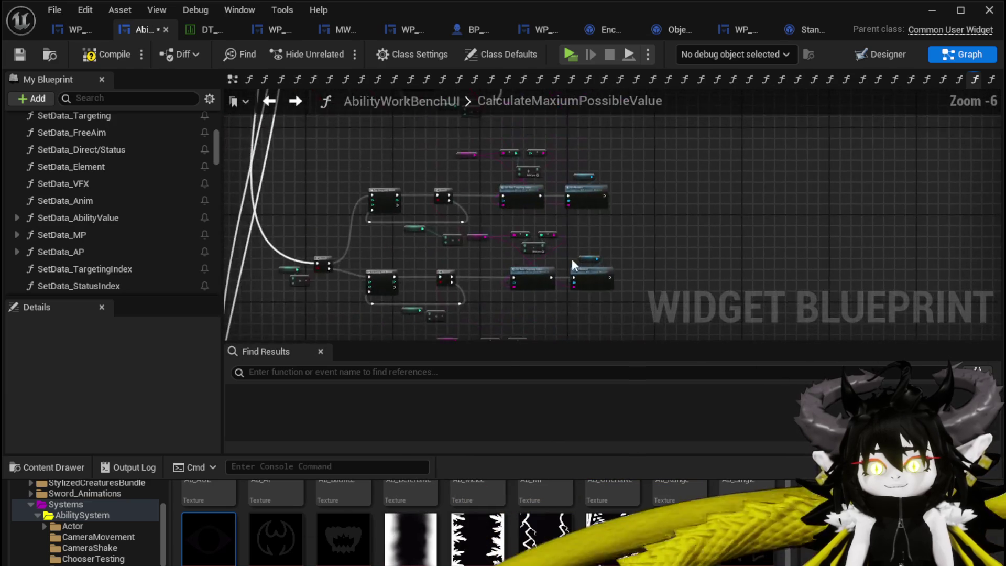
scroll(572, 258, up, 2)
scroll(566, 192, up, 2)
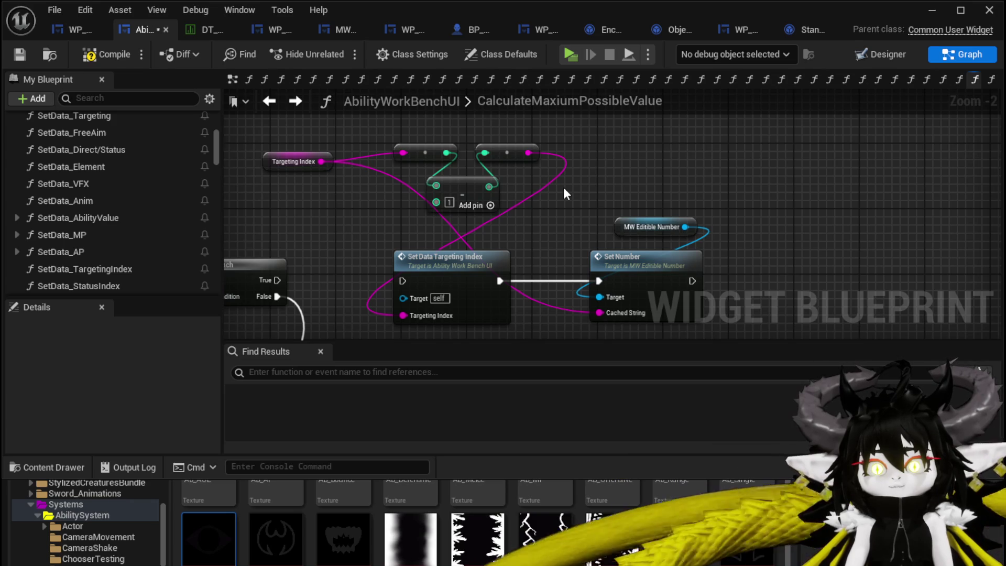
Undo three times to restore the MPCost getter and Branch → Set Data MP → Set Number chain.
key(ctrl+z)
key(ctrl+z)
key(ctrl+z)
key(ctrl+z)
key(ctrl+z)
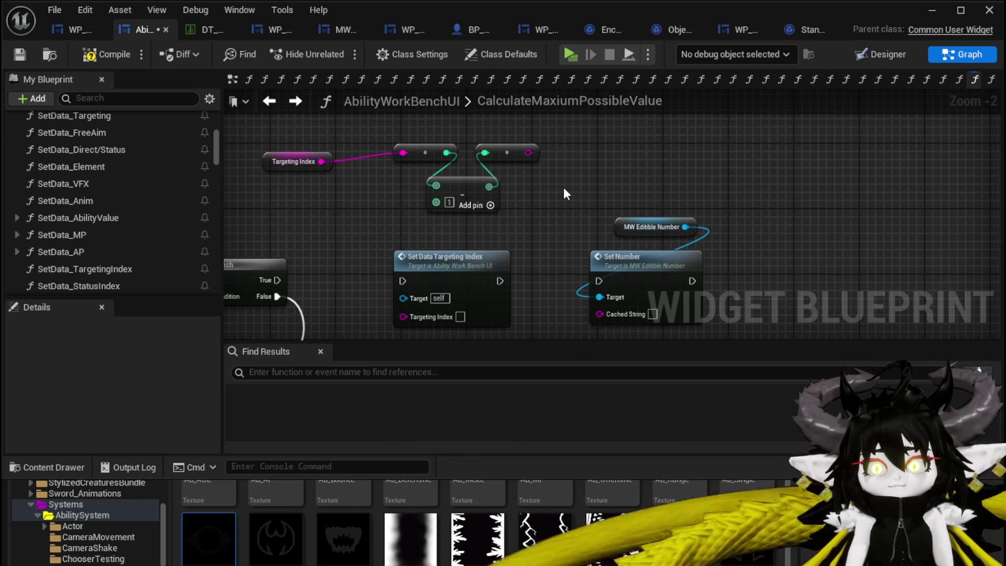
key(ctrl+z)
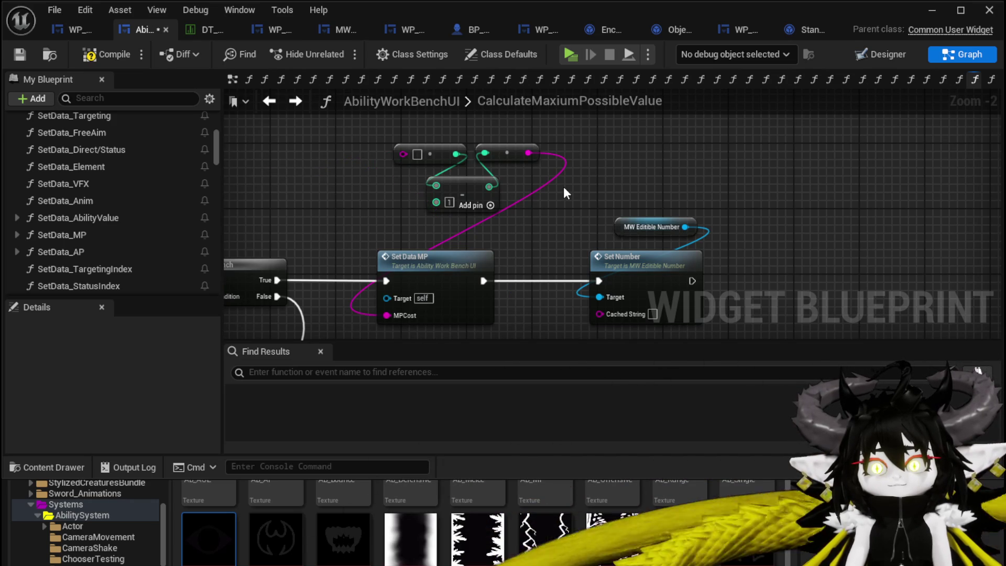
key(ctrl+z)
scroll(336, 194, down, 2)
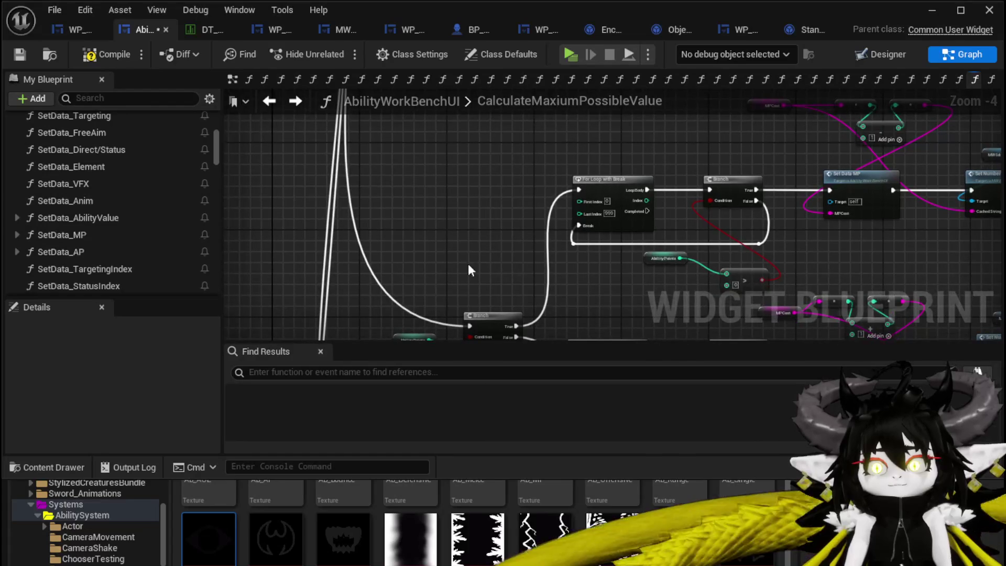
scroll(418, 245, down, 3)
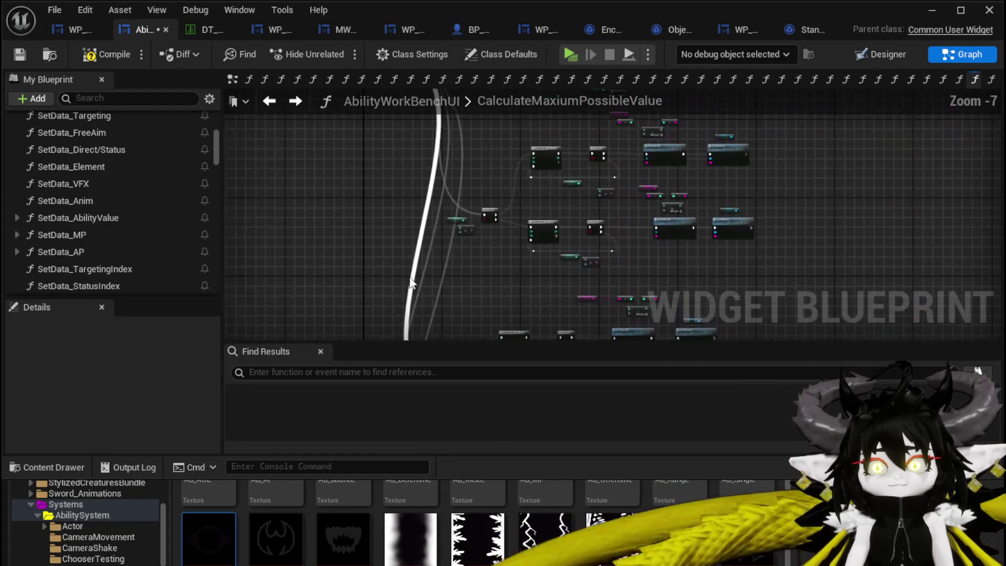
scroll(421, 212, up, 5)
scroll(446, 220, down, 6)
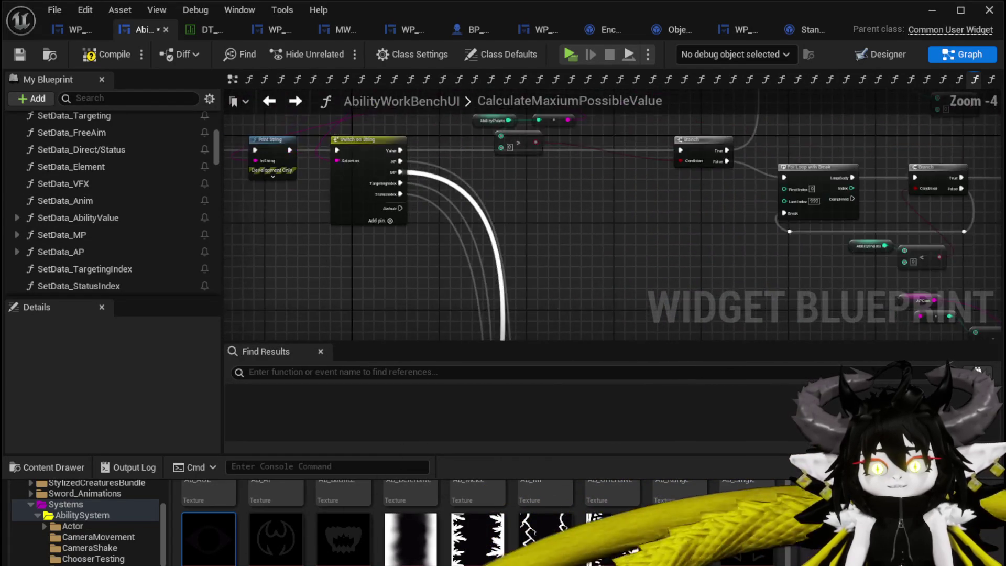
drag(481, 217, 417, 110)
scroll(345, 171, up, 3)
scroll(364, 149, up, 3)
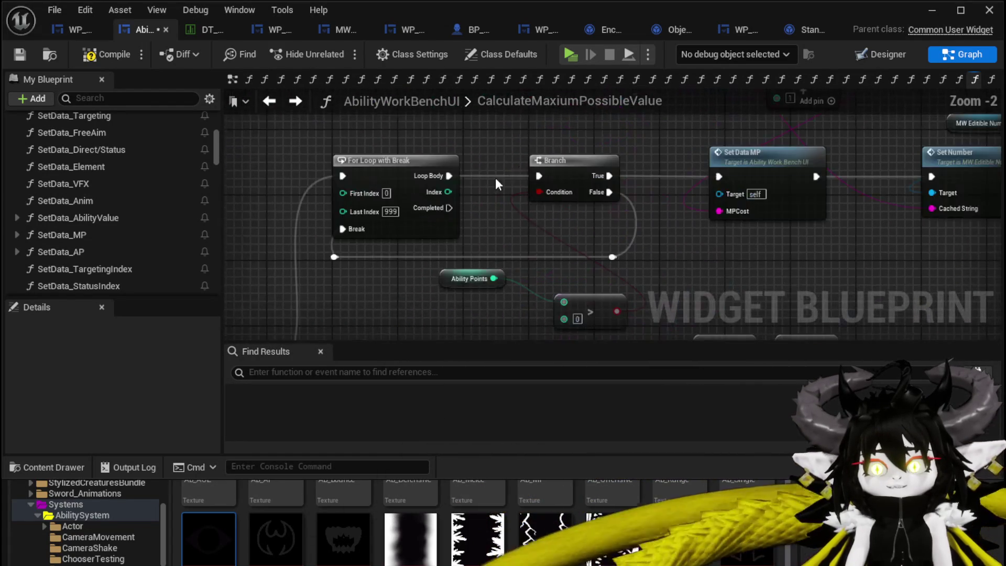
mouse_move(364, 157)
mouse_down()
mouse_move(385, 247)
mouse_move(360, 247)
mouse_move(416, 229)
mouse_up()
Replace the MPCost getter with Get Targeting Index and wire it into the calculation nodes.
click(445, 164)
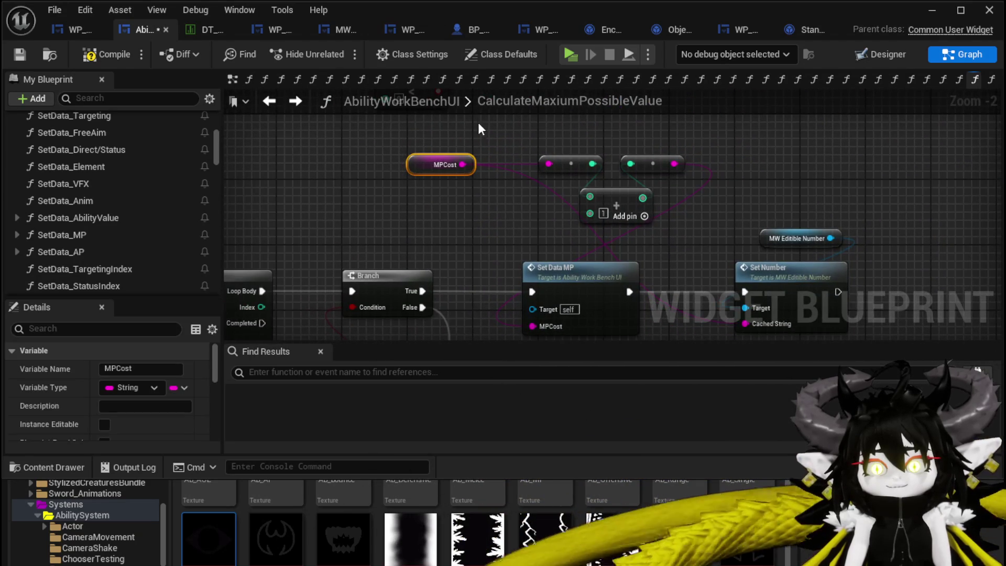
key(Delete)
right_click(395, 175)
text(t)
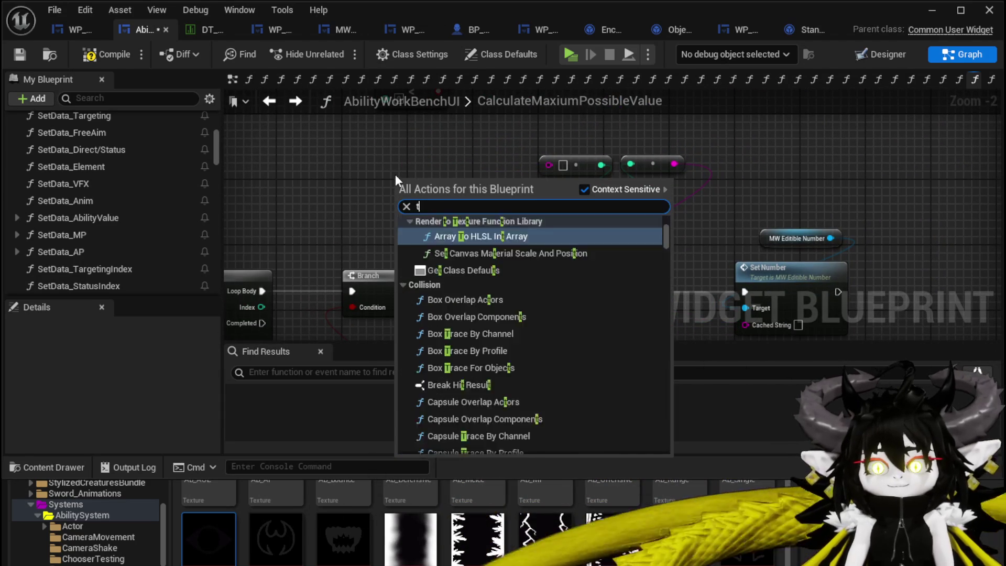
text(arget)
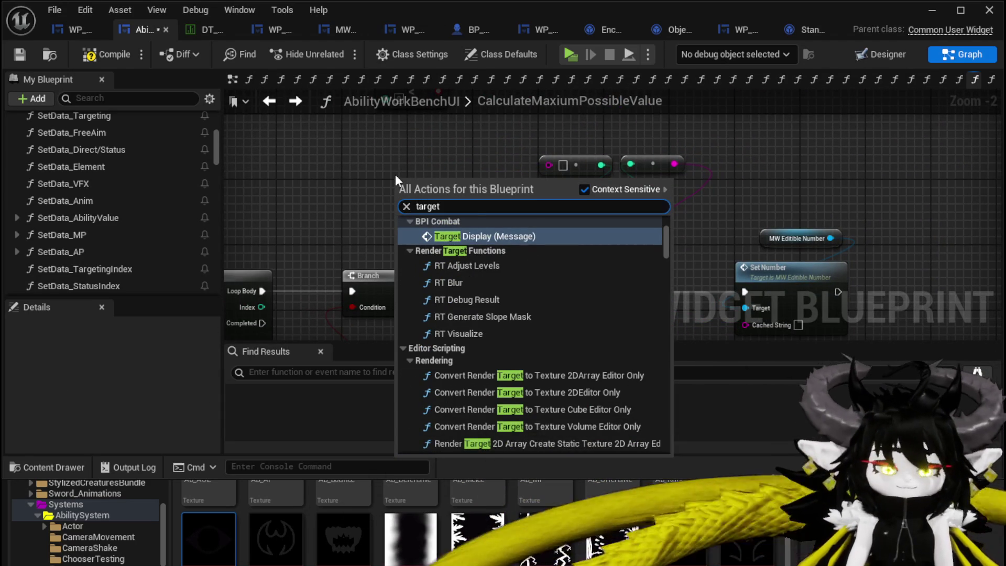
text(ing index)
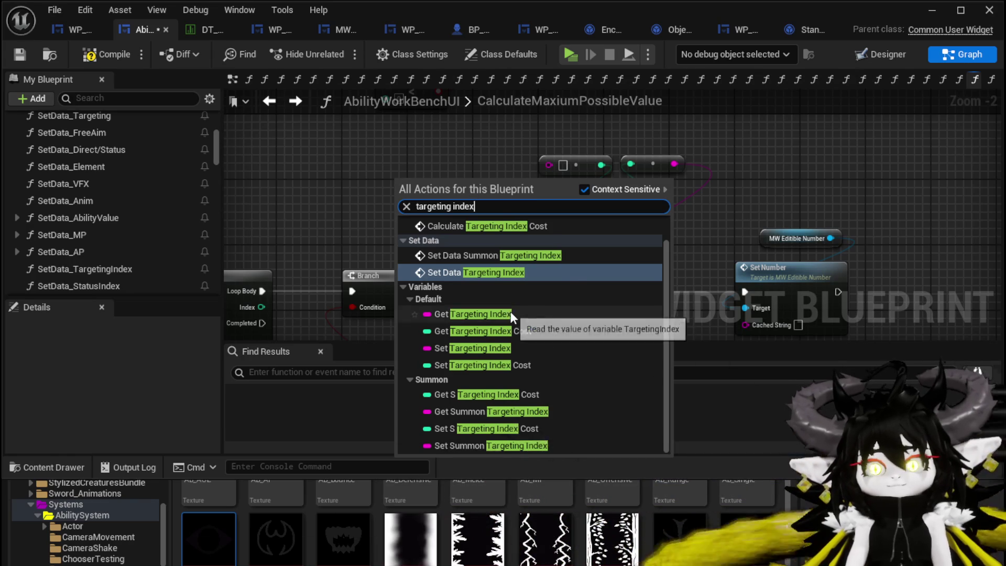
click(487, 314)
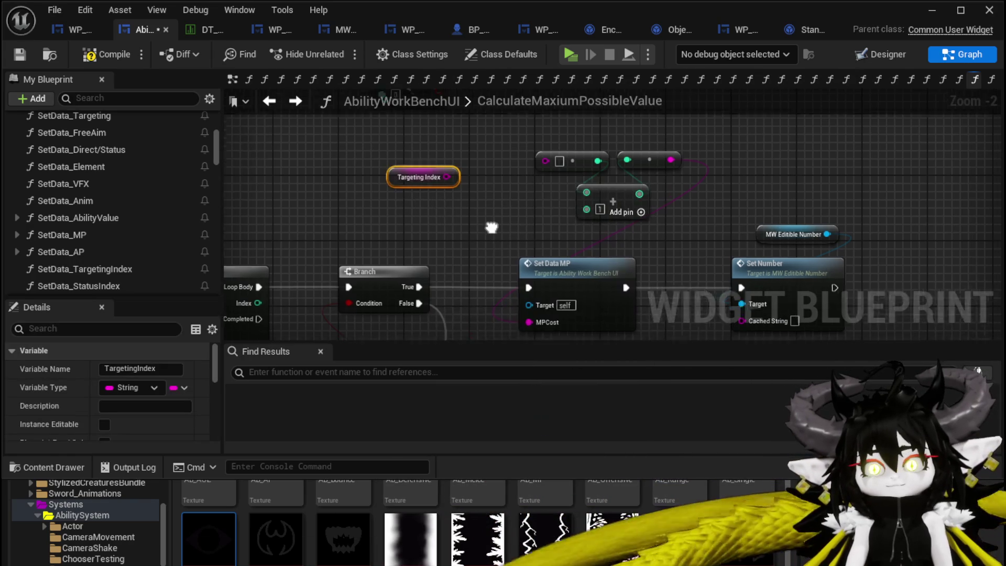
mouse_move(490, 227)
mouse_down()
mouse_move(445, 187)
mouse_move(440, 216)
mouse_up()
drag(383, 163, 476, 147)
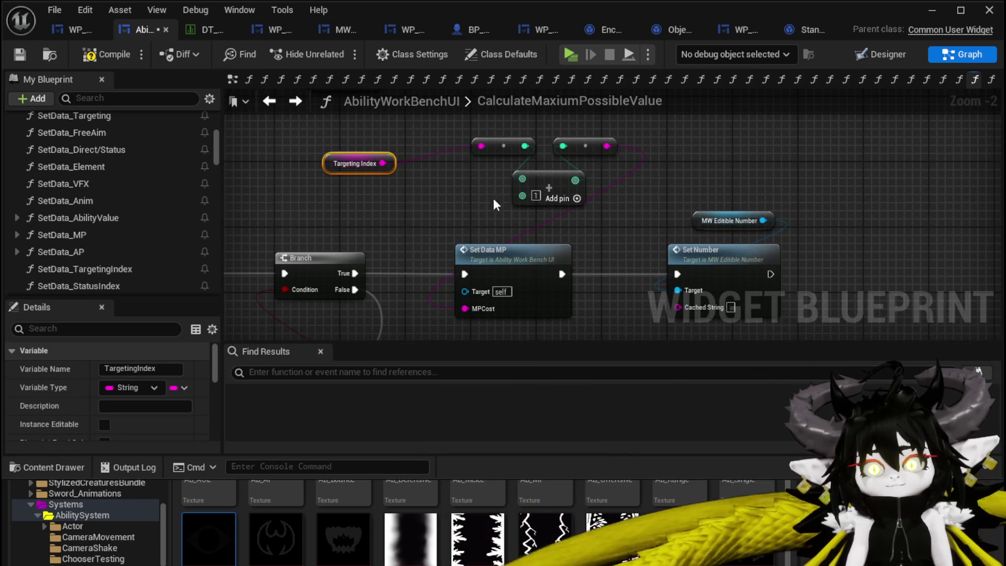
Pan through the copied loop to show the For Loop, Branch, Set Data MP and Set Number nodes.
scroll(347, 147, down, 3)
mouse_move(367, 168)
mouse_down()
mouse_move(504, 173)
mouse_move(545, 218)
mouse_up()
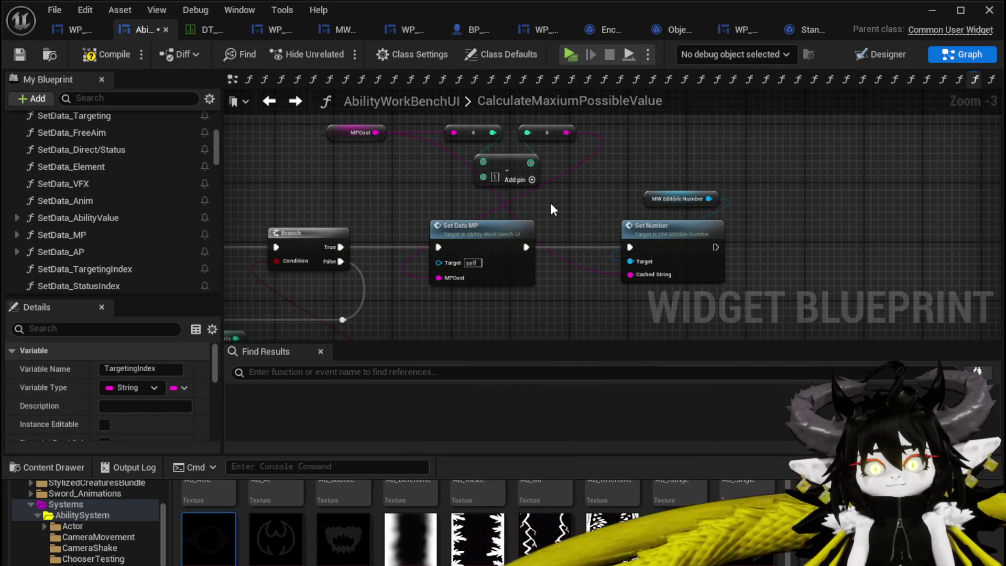
scroll(550, 210, down, 2)
drag(550, 210, 681, 199)
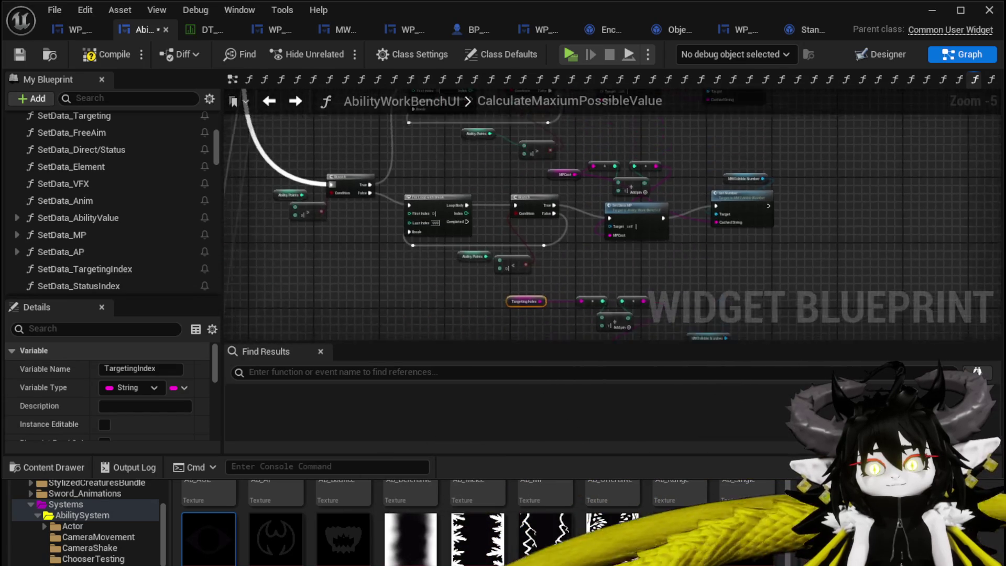
mouse_move(577, 277)
mouse_down()
mouse_move(642, 320)
mouse_move(590, 266)
mouse_move(561, 160)
mouse_up()
scroll(572, 270, up, 2)
scroll(561, 161, down, 3)
scroll(559, 163, up, 3)
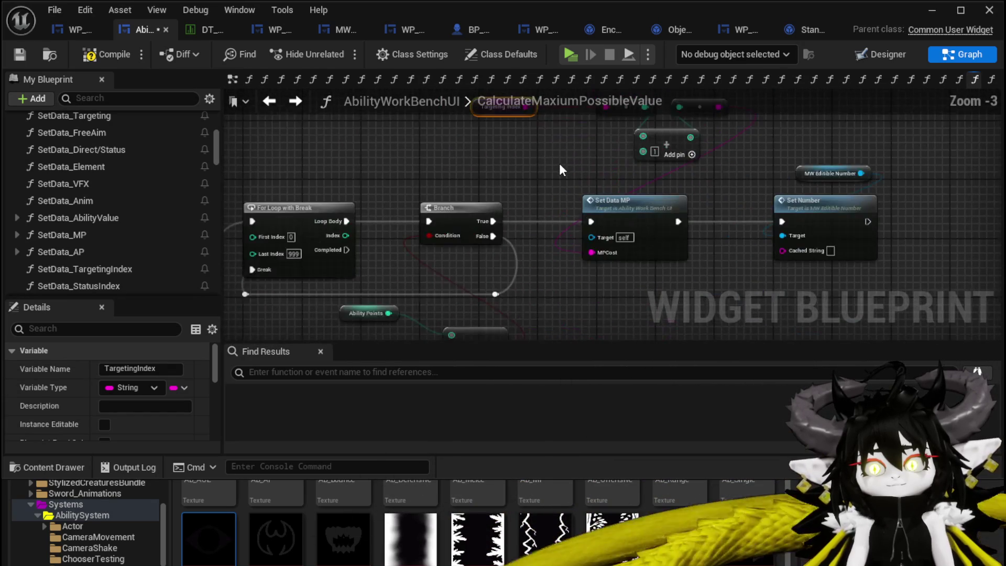
scroll(560, 164, down, 2)
mouse_move(542, 224)
mouse_down()
mouse_move(522, 231)
mouse_move(624, 104)
mouse_move(492, 130)
mouse_up()
scroll(492, 130, up, 3)
mouse_move(546, 241)
mouse_down()
mouse_move(557, 285)
mouse_move(572, 294)
mouse_up()
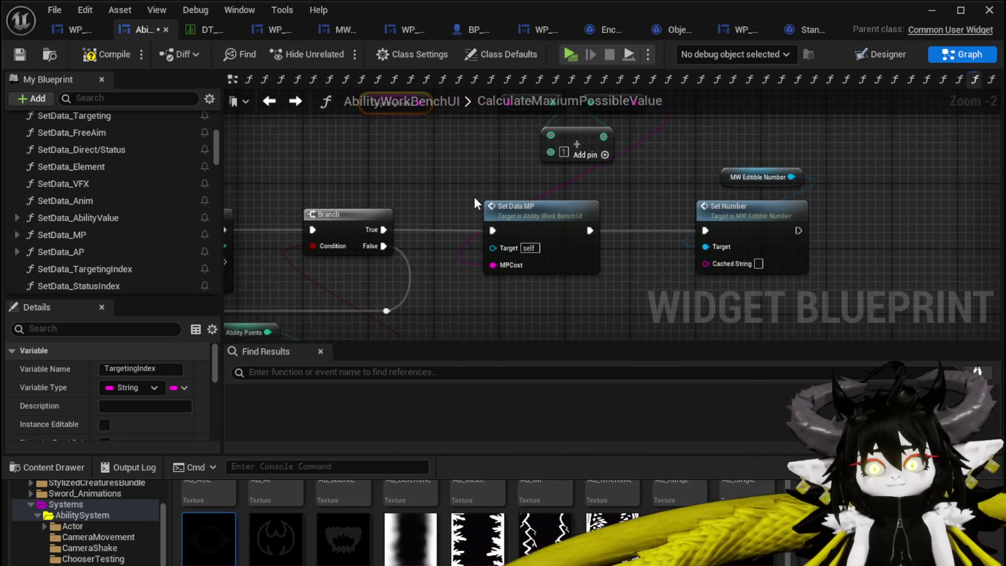
mouse_move(474, 198)
mouse_down()
mouse_move(465, 245)
mouse_move(472, 167)
mouse_move(477, 215)
mouse_up()
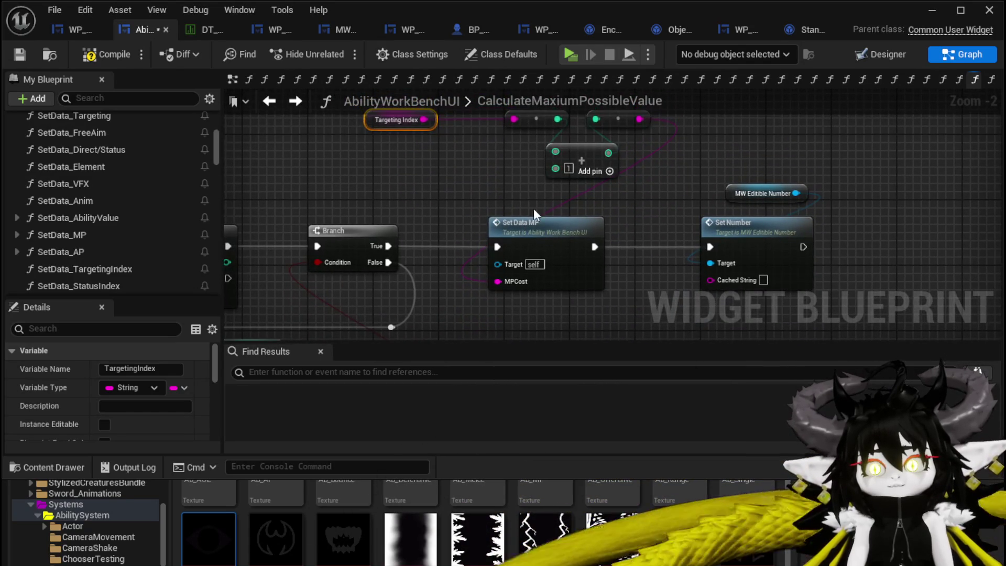
Replace Set Data MP with Set Data Targeting Index, fed the result and chained into Set Number.
click(533, 222)
key(Delete)
right_click(503, 233)
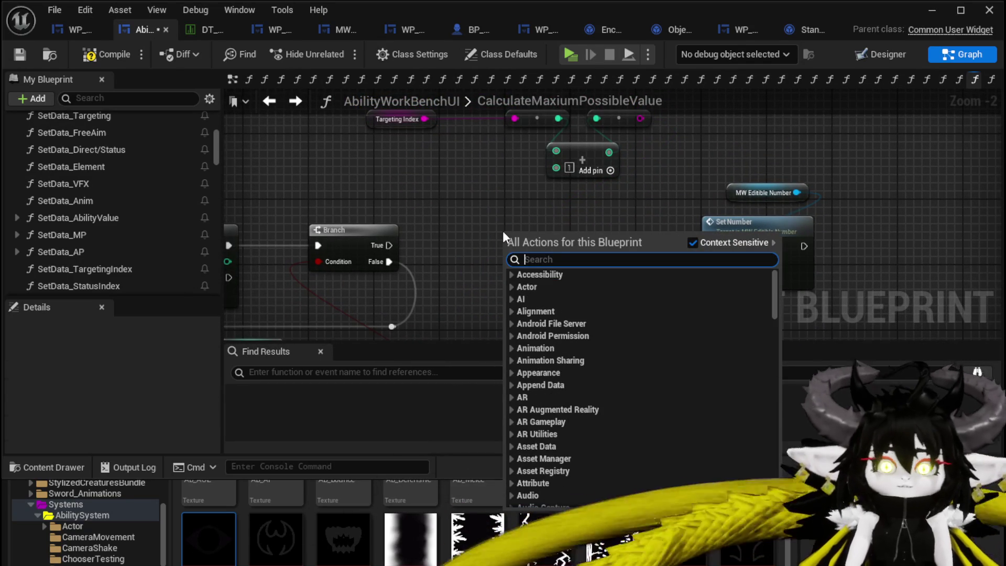
text(set targe)
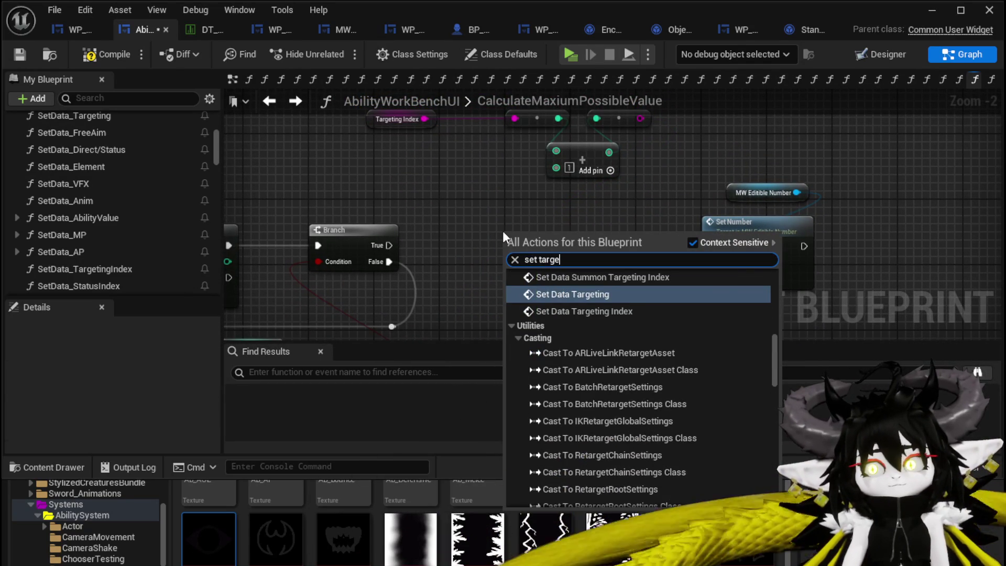
key(Down)
key(Return)
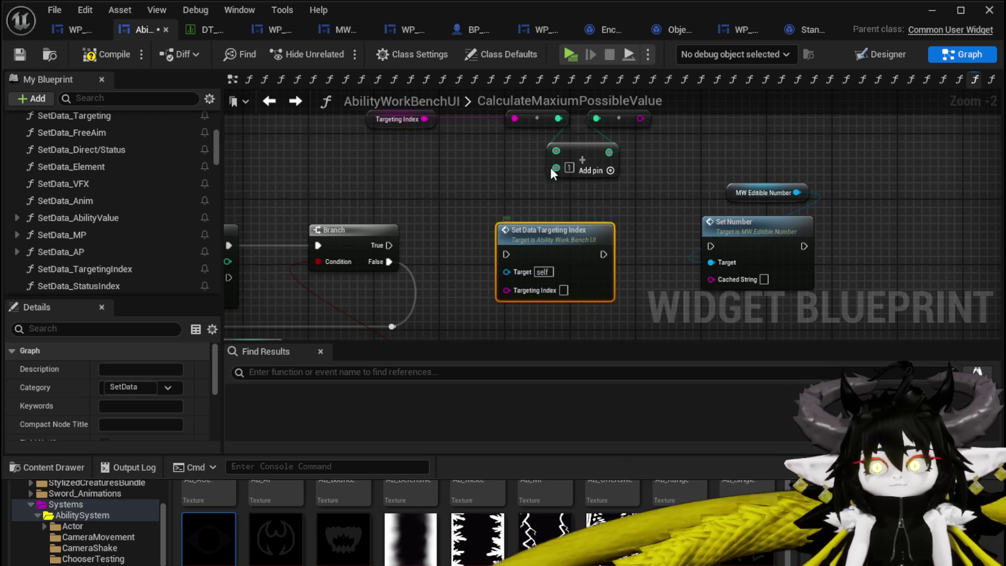
mouse_move(638, 119)
mouse_down()
mouse_move(644, 222)
mouse_move(517, 288)
mouse_up()
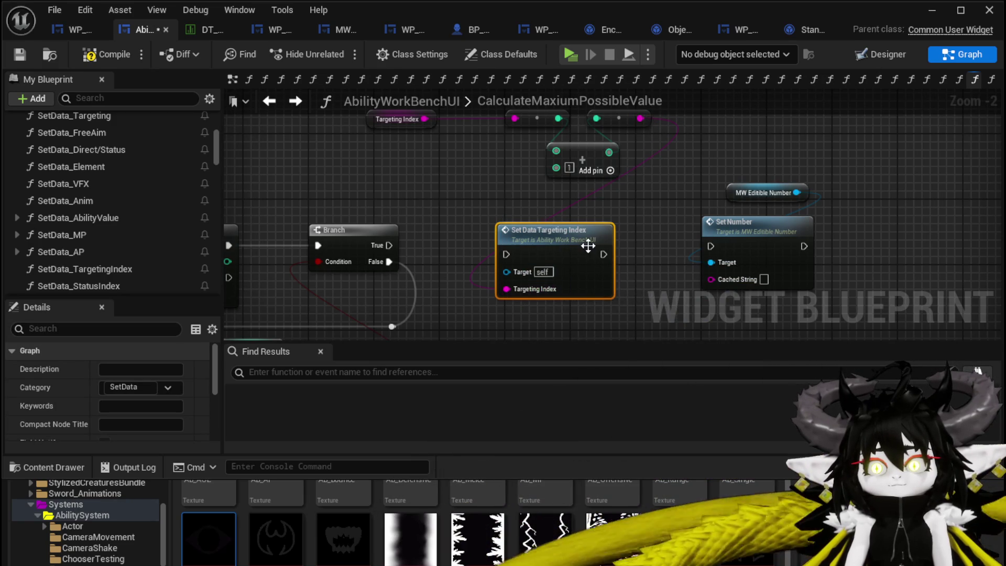
drag(603, 255, 718, 246)
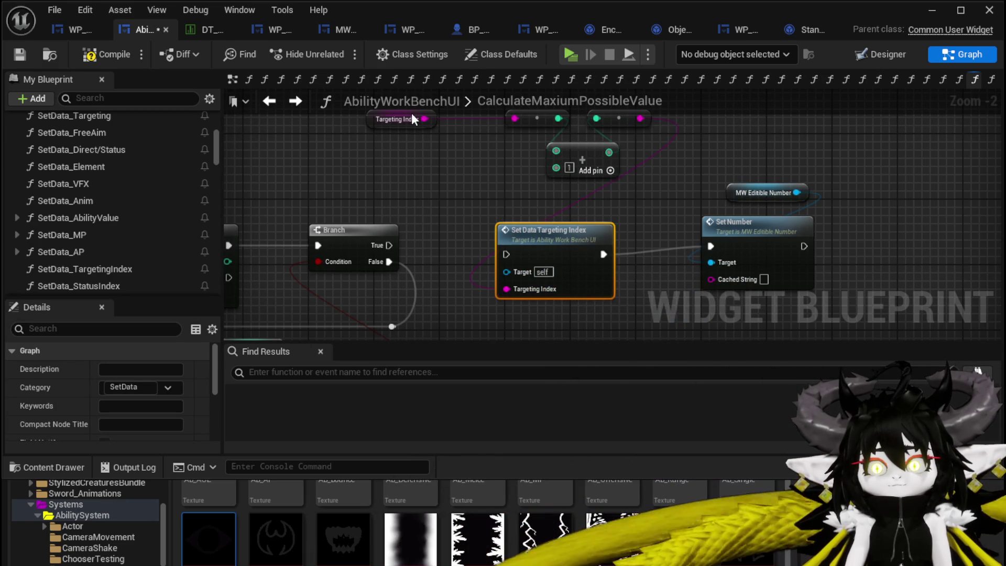
drag(720, 281, 720, 281)
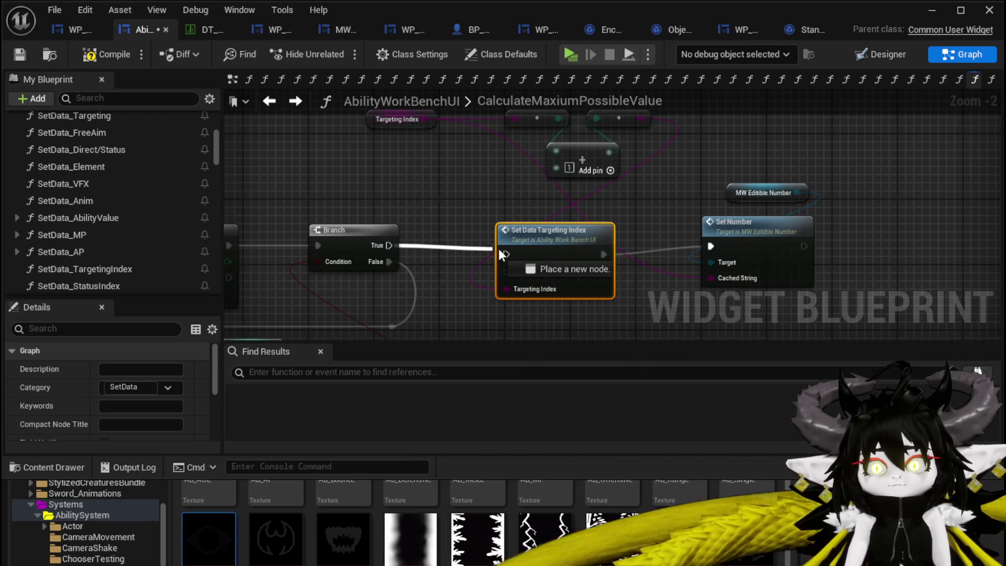
Pan the graph back toward the MPCost and Set Data MP nodes.
scroll(425, 224, down, 2)
drag(521, 198, 579, 206)
scroll(464, 253, down, 2)
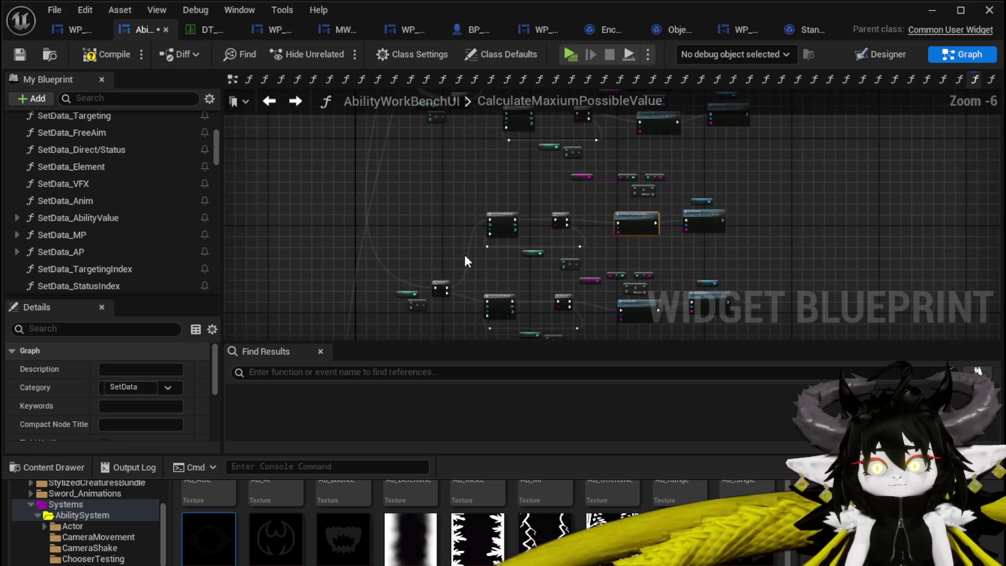
scroll(464, 253, up, 2)
drag(414, 150, 387, 138)
scroll(470, 174, up, 2)
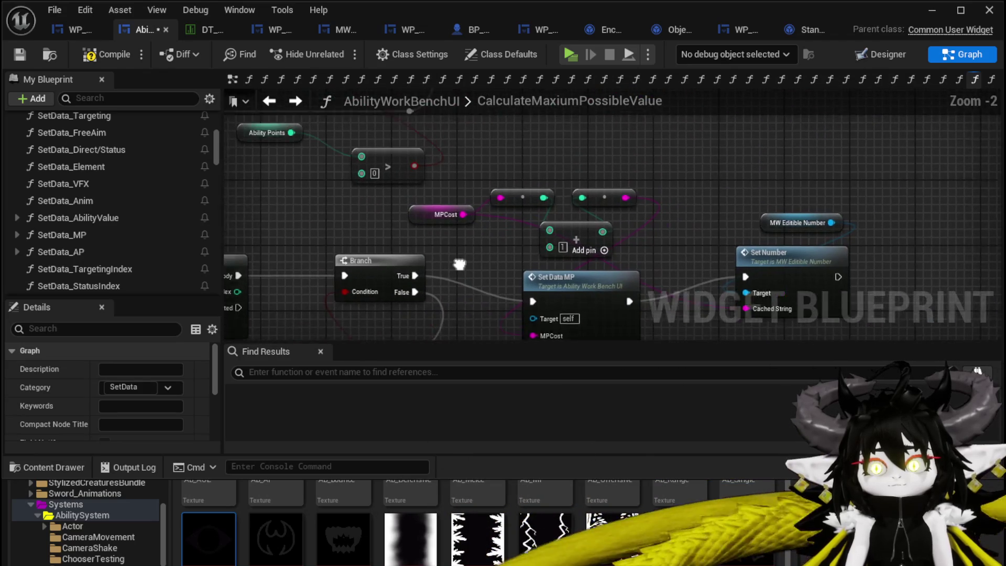
Paste a copy of the Targeting Index node group into CalculateMaxiumPossibleValue.
right_click(515, 168)
text(target)
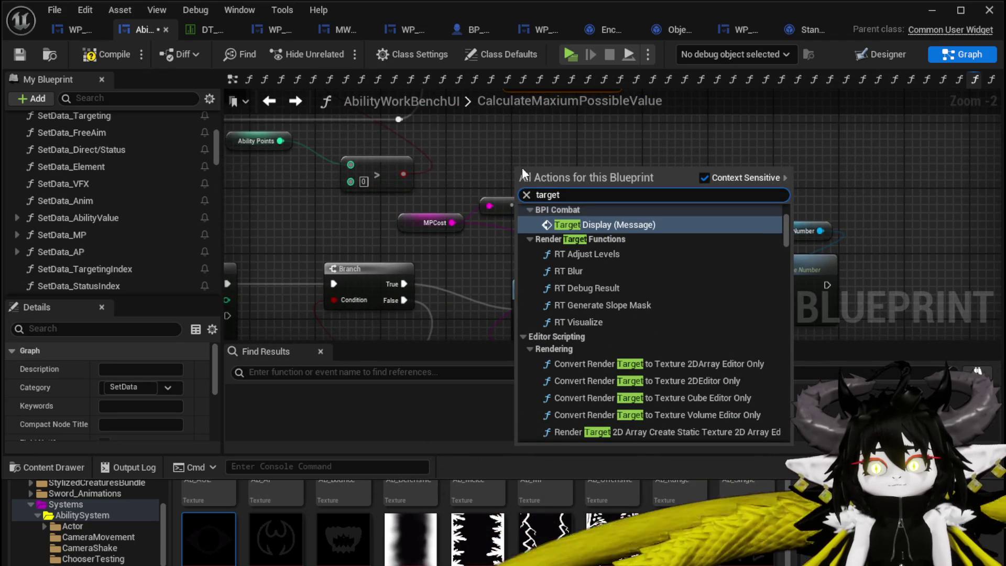
key(Escape)
scroll(496, 166, down, 3)
drag(496, 167, 462, 275)
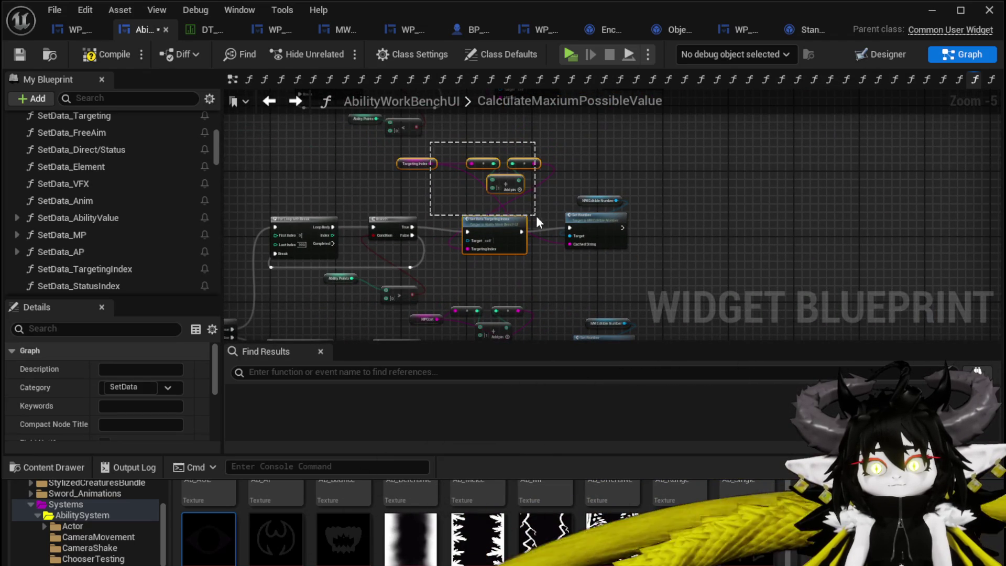
drag(536, 216, 540, 220)
drag(557, 259, 541, 169)
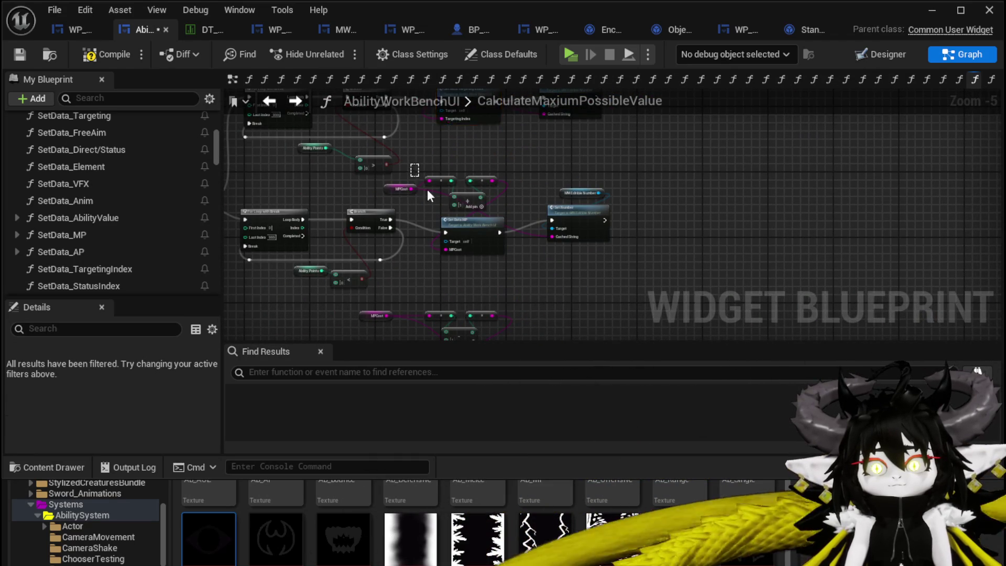
key(ctrl+v)
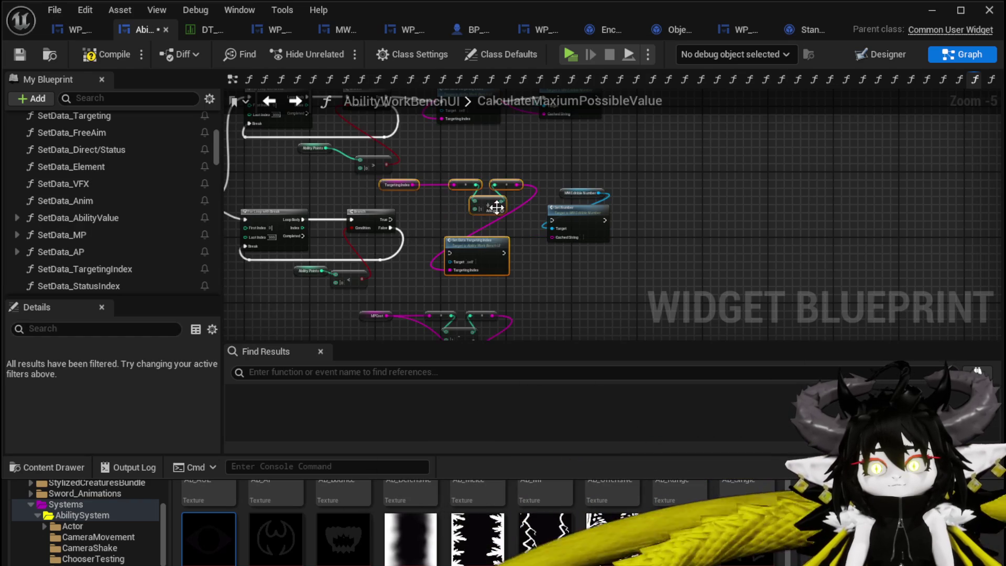
mouse_move(485, 246)
mouse_down()
mouse_move(468, 235)
mouse_move(492, 262)
mouse_up()
scroll(432, 228, up, 2)
Run Set Data Targeting Index from Branch True and feed a Subtract node from its integer pin.
drag(579, 257, 637, 236)
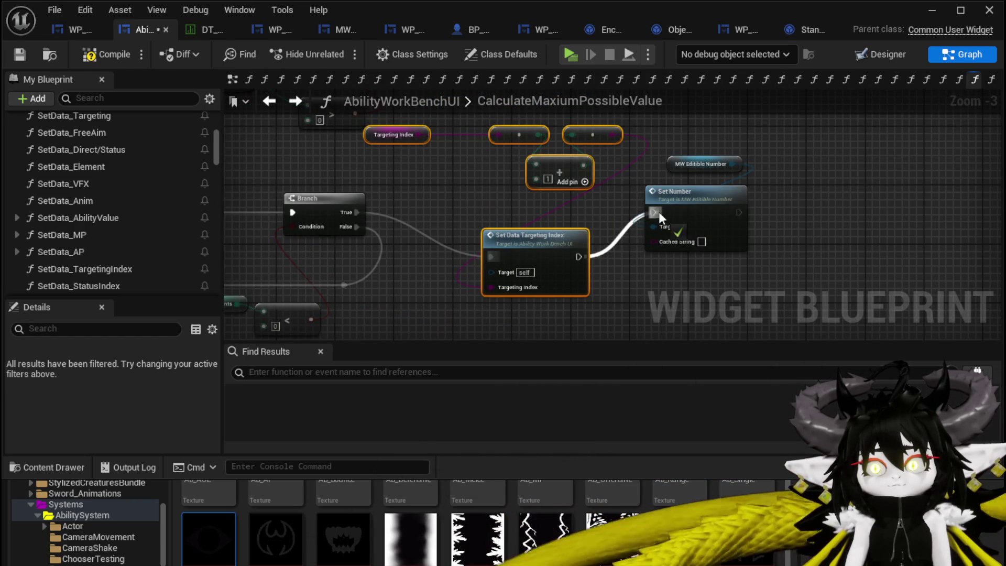
drag(538, 135, 516, 186)
text(-)
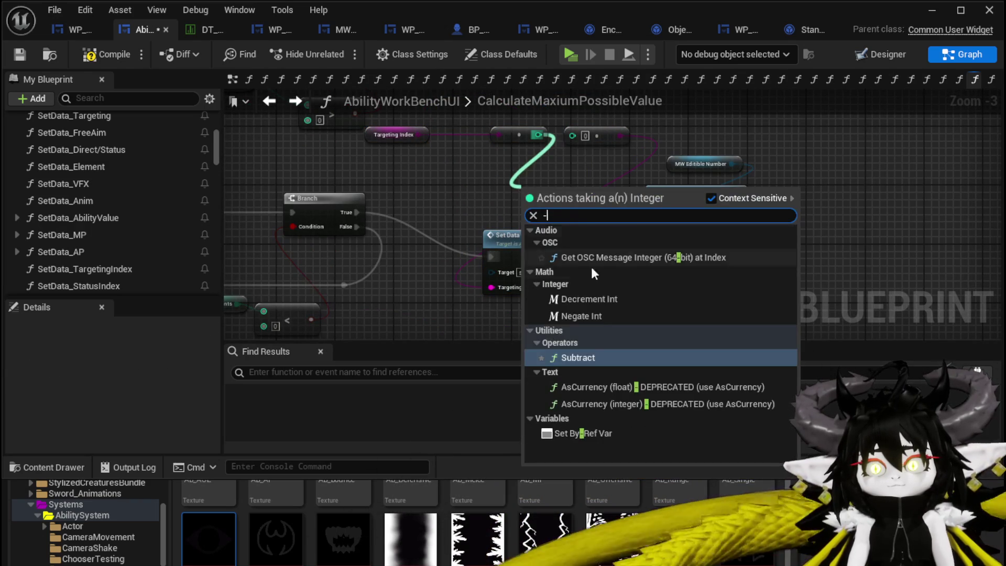
click(571, 357)
drag(576, 194, 577, 163)
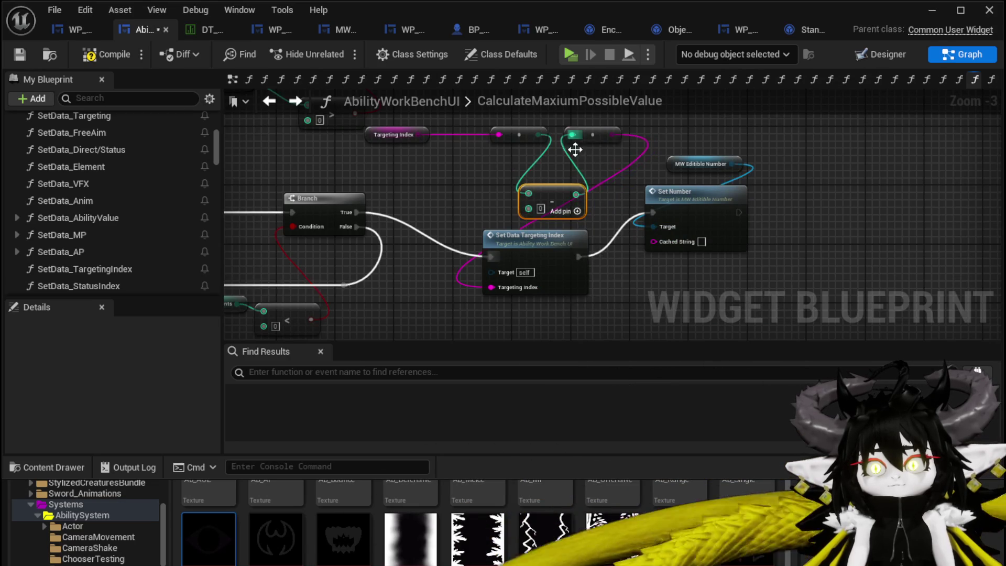
click(469, 180)
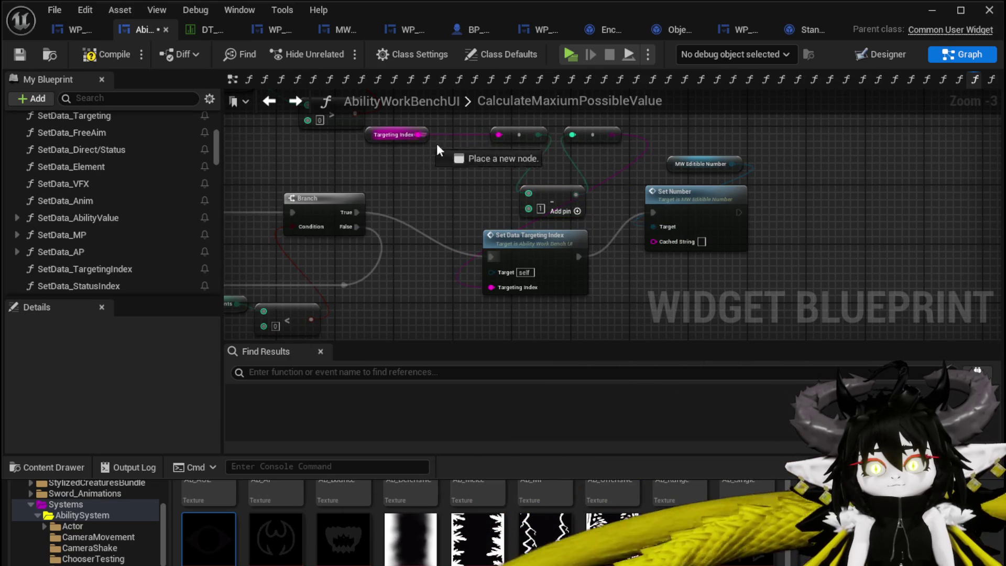
scroll(667, 253, down, 3)
mouse_move(665, 263)
mouse_down()
mouse_move(641, 202)
mouse_move(539, 207)
mouse_move(606, 170)
mouse_move(589, 208)
mouse_up()
scroll(565, 246, up, 3)
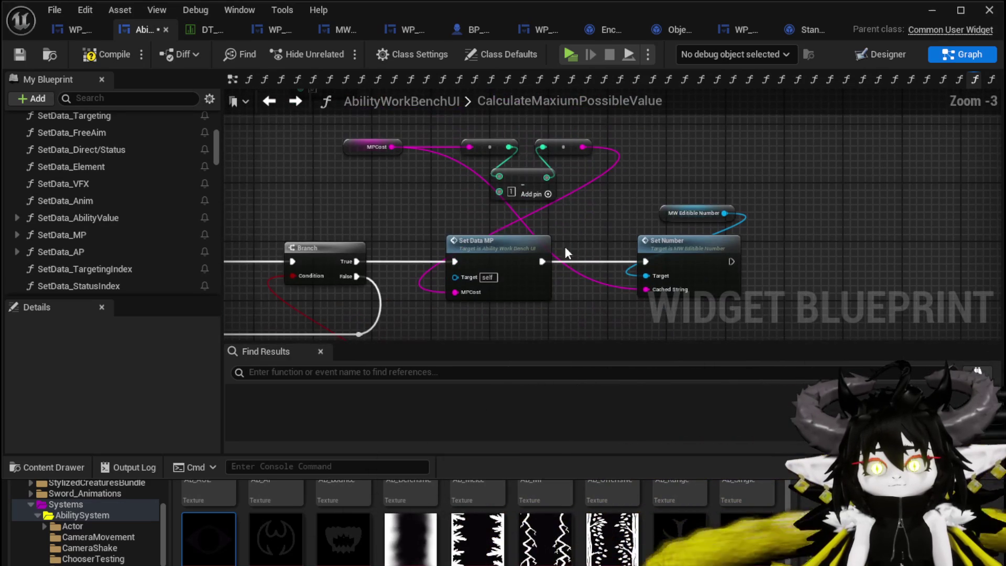
Add a Status Index getter, wire it in, and delete the old MPCost getter.
right_click(376, 194)
text(Status i)
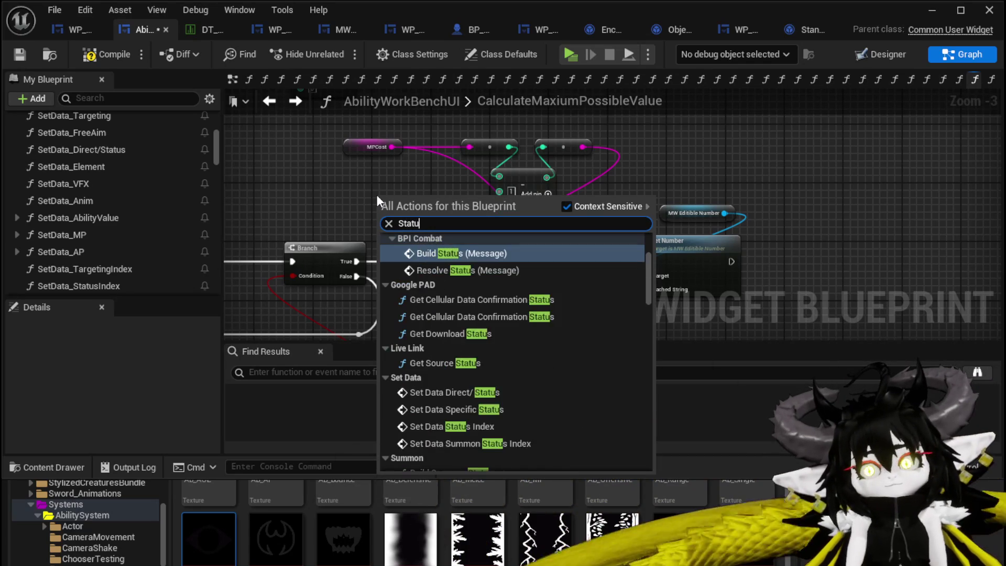
text(ndex)
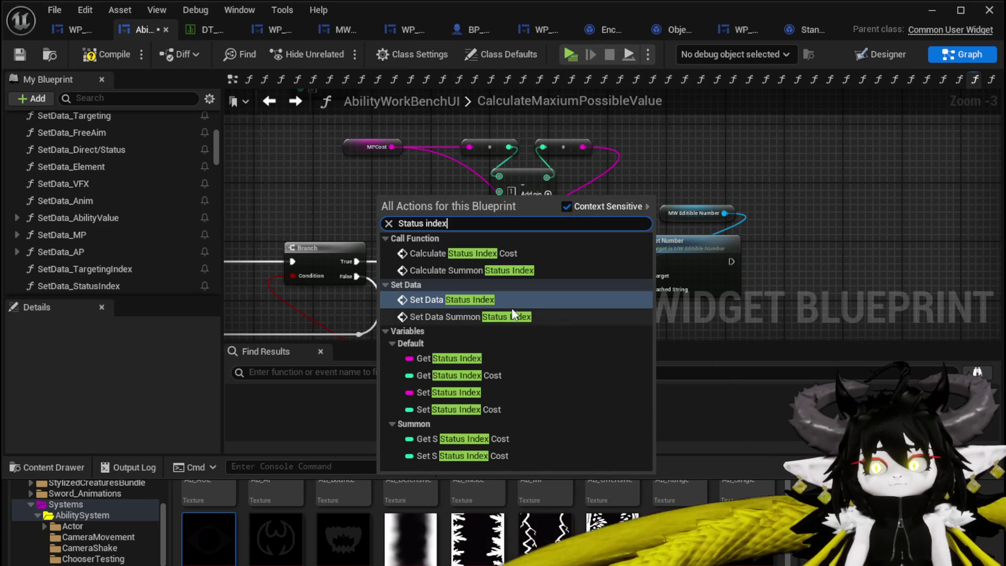
click(479, 358)
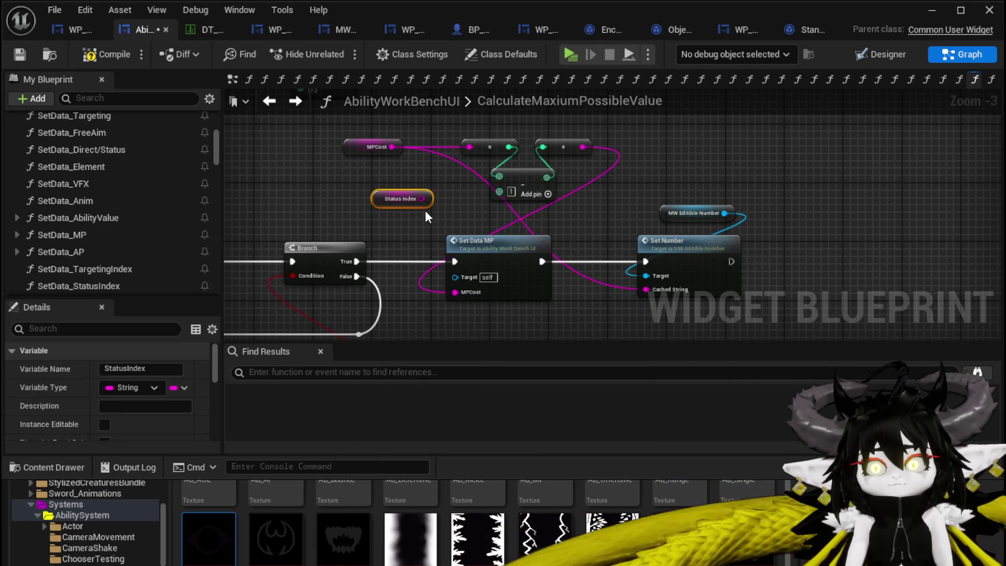
drag(470, 152, 470, 148)
drag(373, 203, 365, 195)
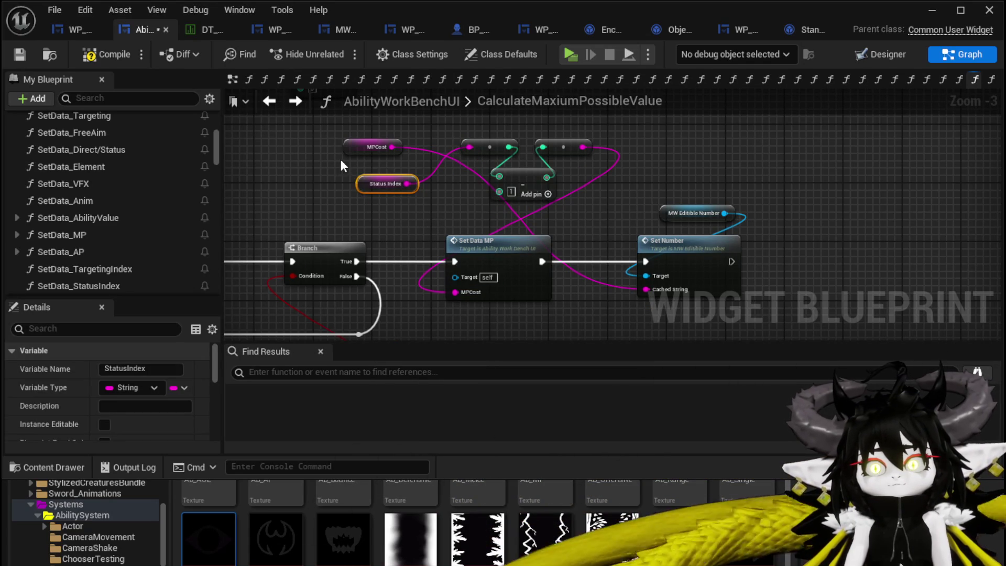
click(373, 146)
key(Delete)
click(519, 172)
scroll(504, 157, up, 1)
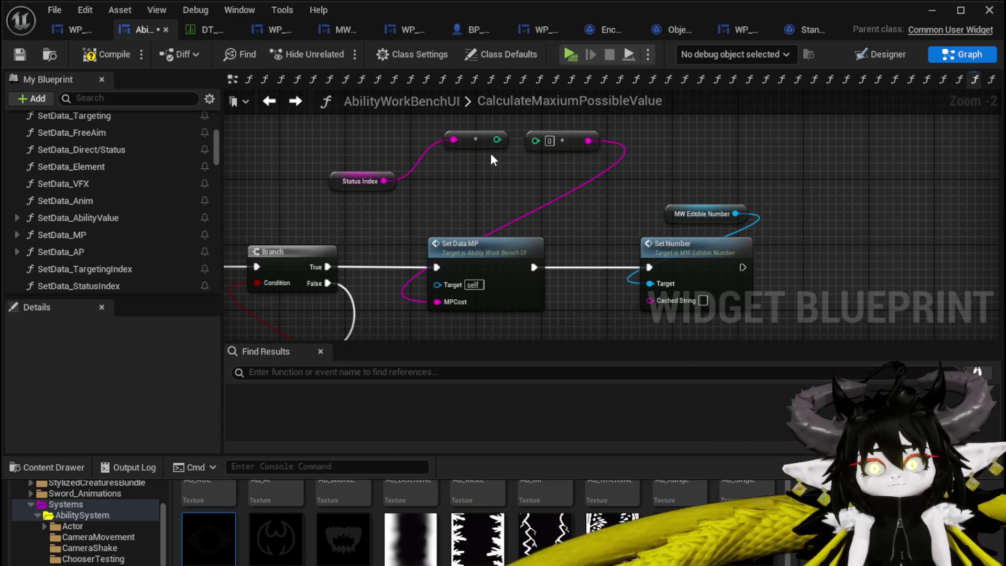
Add an Add node from the array output and delete the Set Data MP node.
drag(493, 162, 493, 180)
text(+)
click(557, 292)
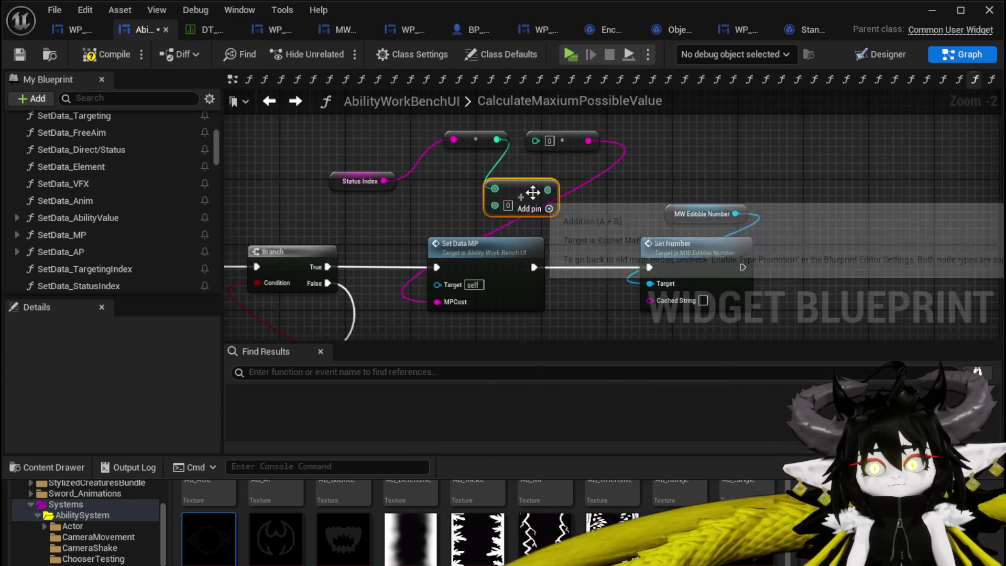
drag(549, 145, 549, 144)
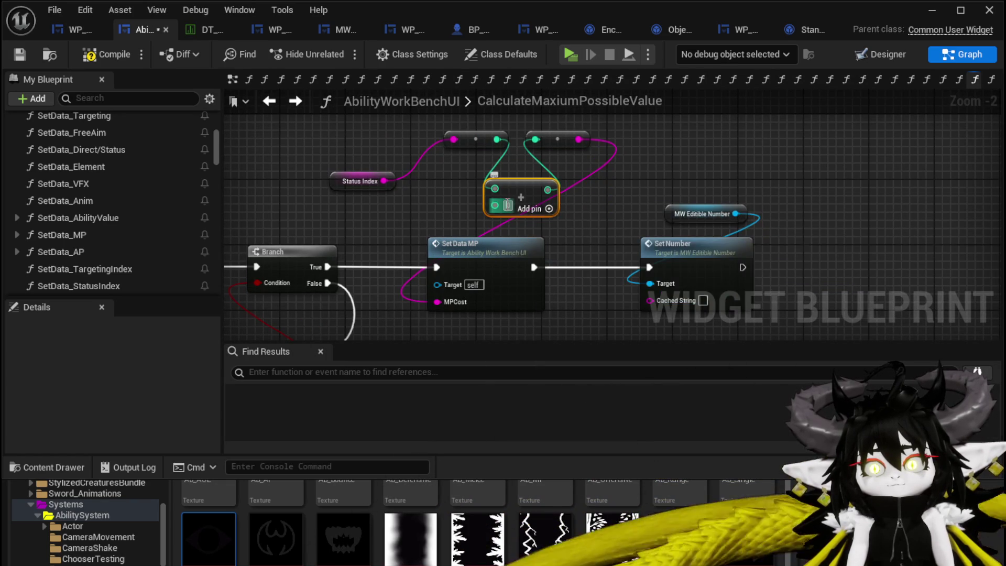
drag(613, 210, 601, 190)
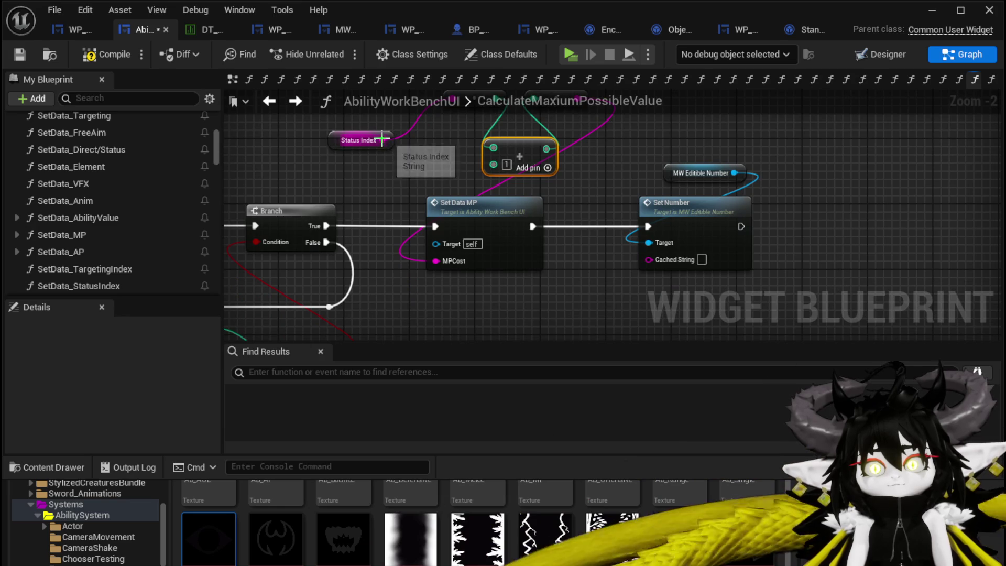
drag(595, 272, 627, 237)
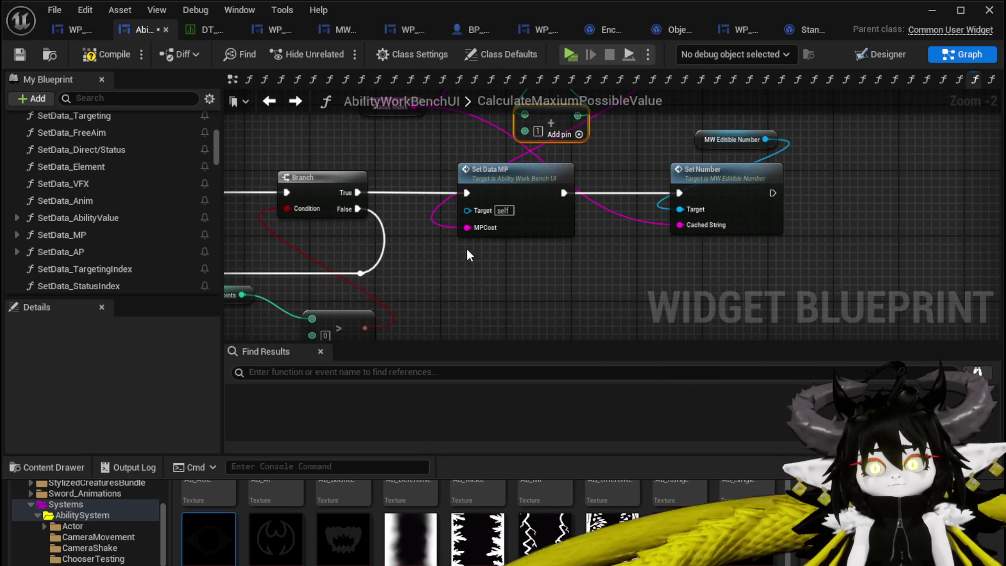
click(569, 207)
key(Delete)
Add Set Data Status Index before Set Number and wire its string input.
right_click(496, 201)
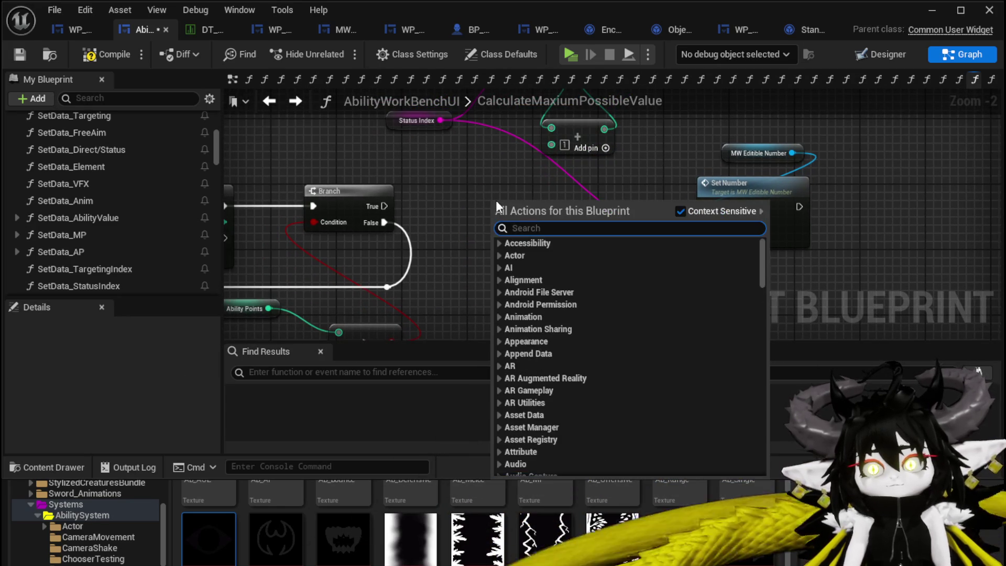
text(set status i)
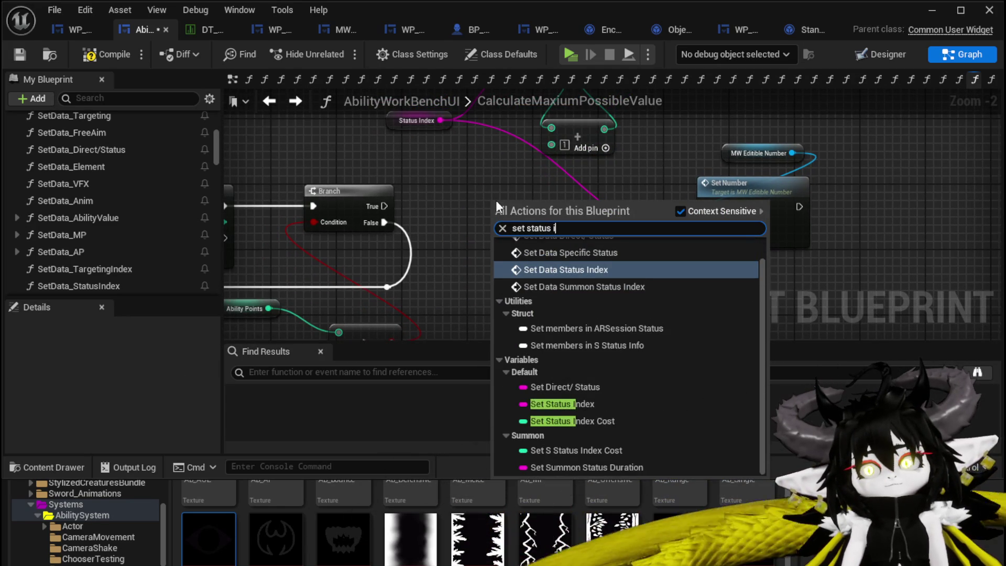
text(nde)
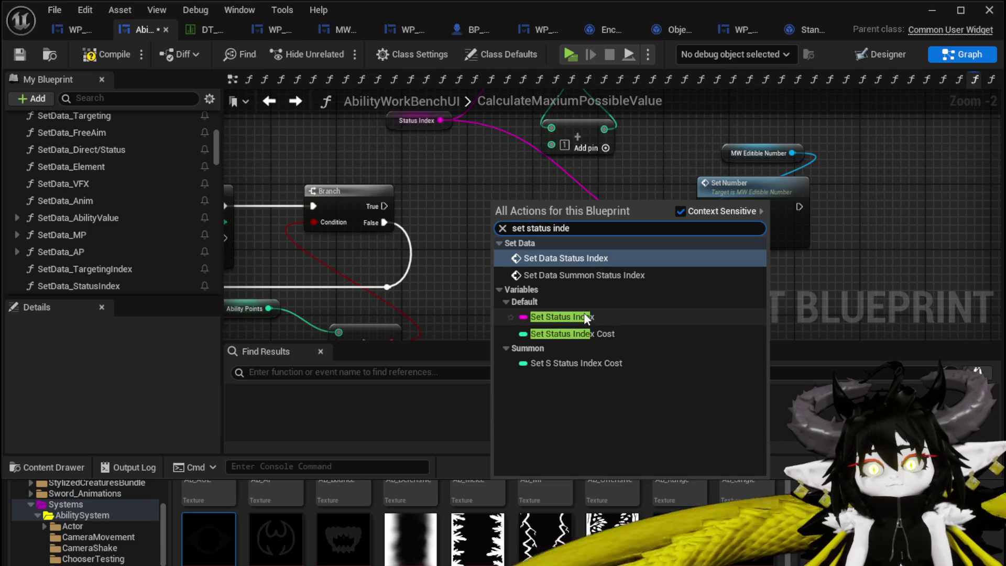
click(572, 258)
drag(568, 208, 587, 193)
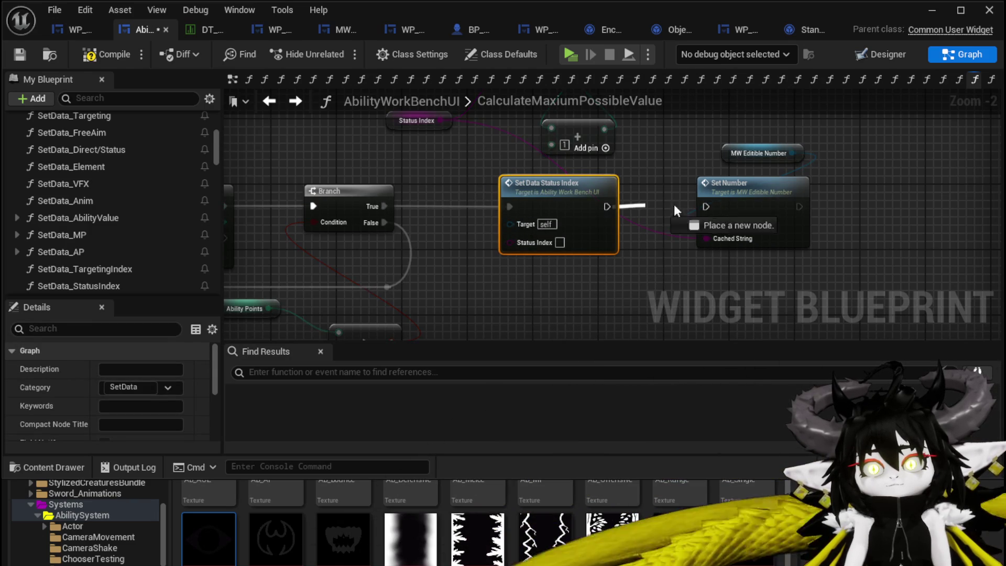
drag(706, 205, 706, 207)
mouse_move(644, 149)
mouse_down()
mouse_move(541, 272)
mouse_move(530, 307)
mouse_up()
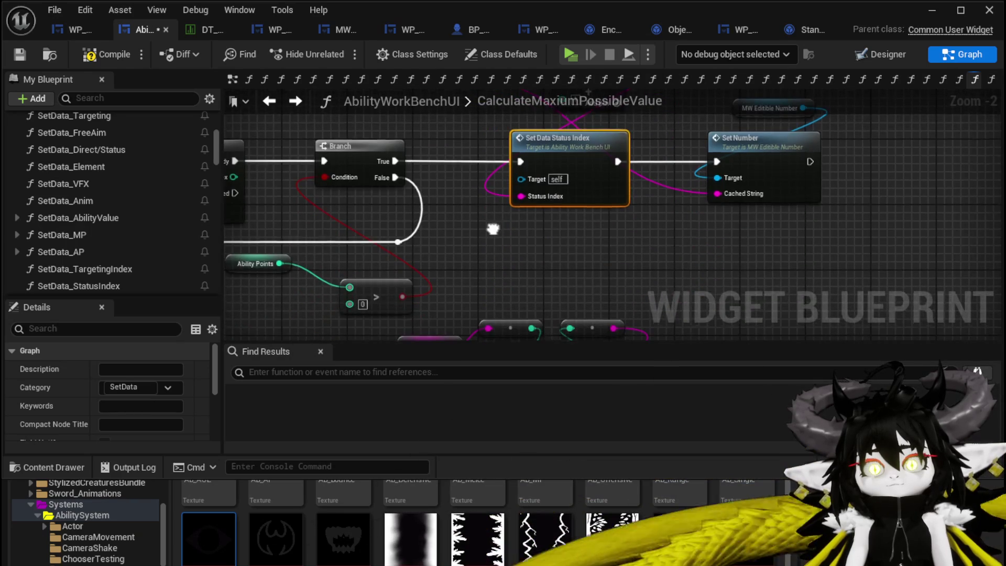
drag(550, 246, 563, 214)
scroll(489, 171, down, 1)
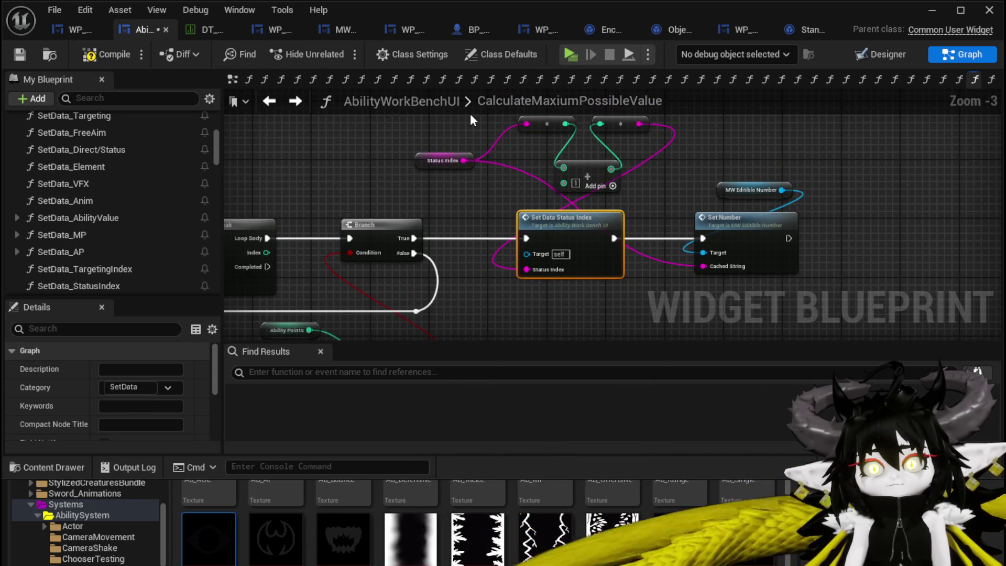
click(595, 287)
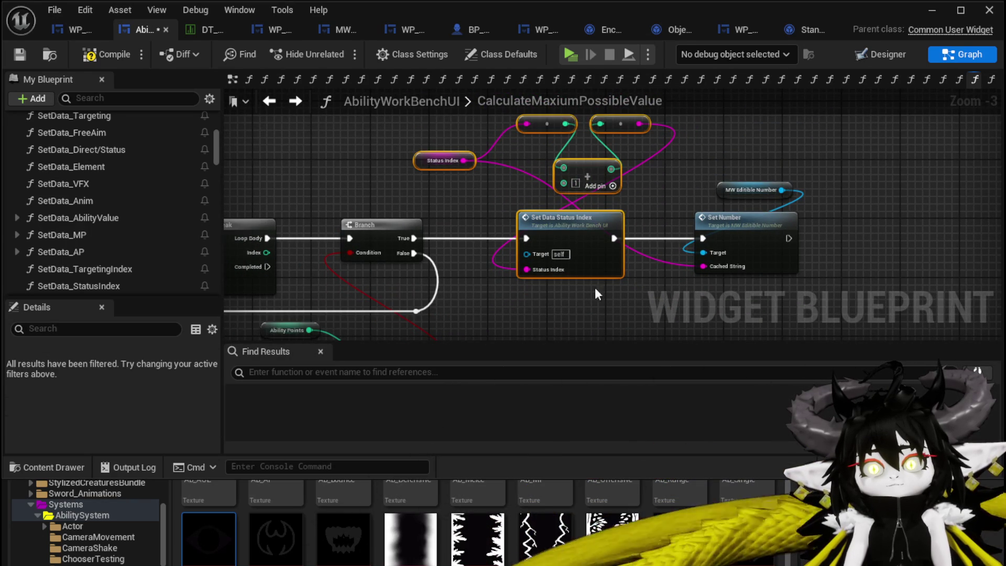
mouse_move(595, 287)
mouse_down()
mouse_move(523, 224)
mouse_move(527, 171)
mouse_up()
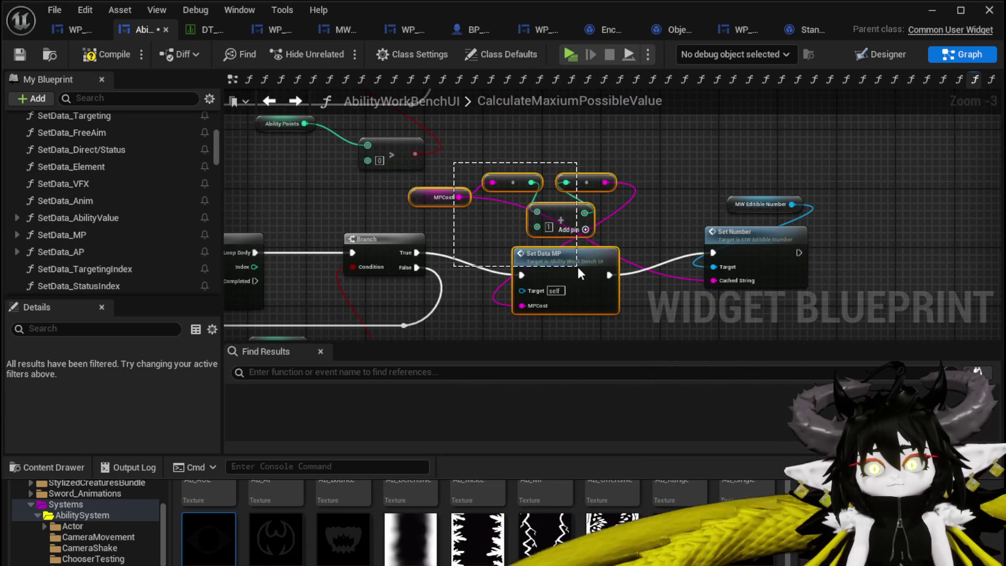
Swap the MP-cost nodes for the pasted Status Index group, wired from Branch True into Set Number.
drag(578, 266, 577, 267)
key(Delete)
key(ctrl+v)
drag(417, 253, 445, 265)
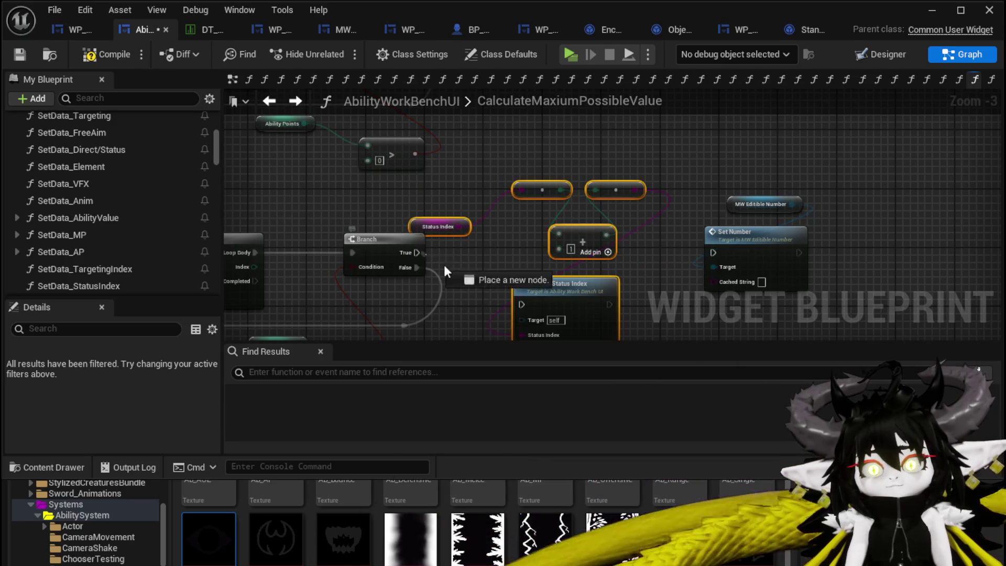
click(472, 194)
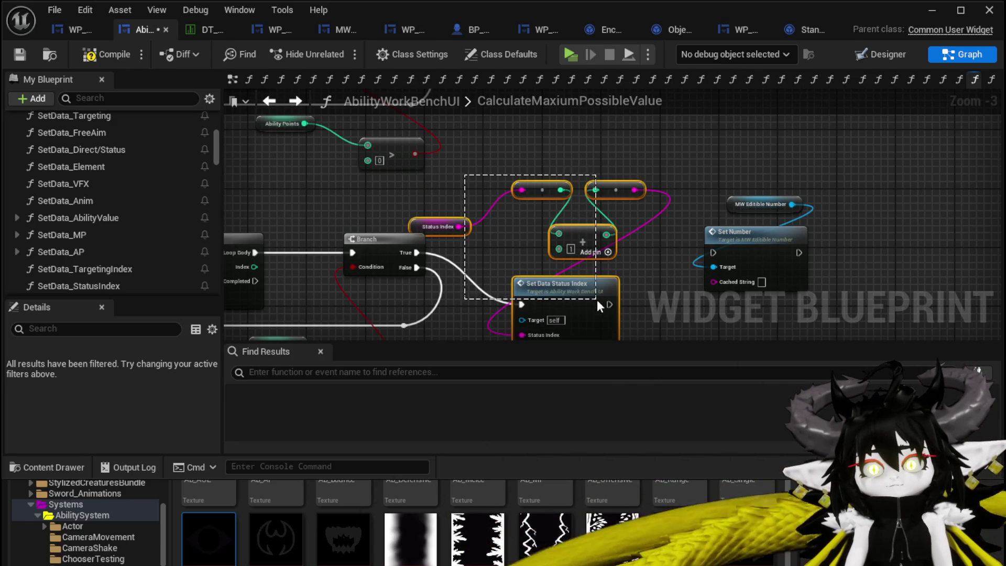
drag(597, 300, 597, 300)
mouse_move(597, 300)
mouse_down()
mouse_move(611, 248)
mouse_move(714, 253)
mouse_move(712, 281)
mouse_up()
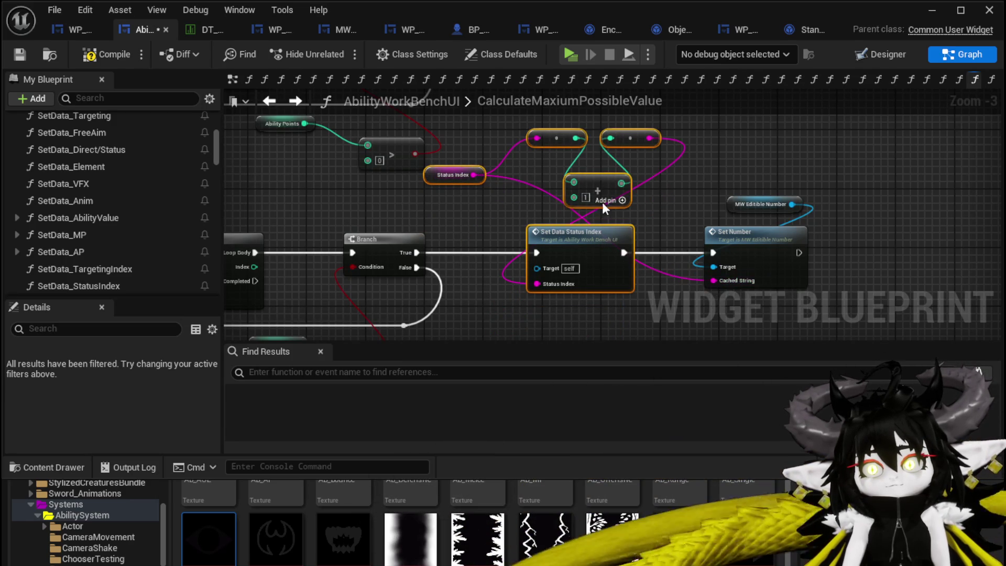
click(603, 186)
Add a Subtract node from the Status Index integer pin.
mouse_move(576, 138)
mouse_down()
mouse_move(551, 182)
mouse_move(611, 138)
mouse_up()
text(-)
key(Return)
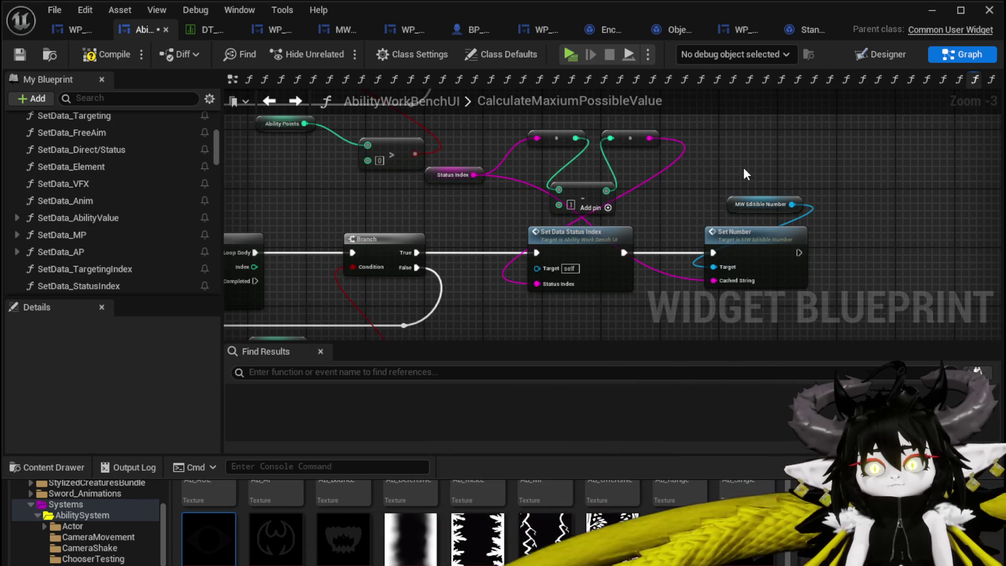
scroll(711, 153, down, 4)
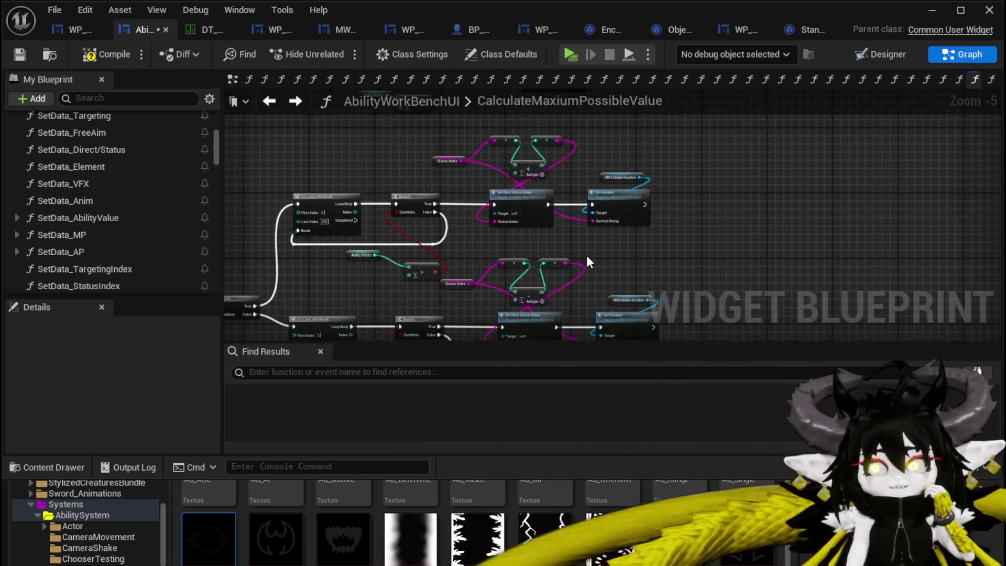
scroll(542, 323, down, 2)
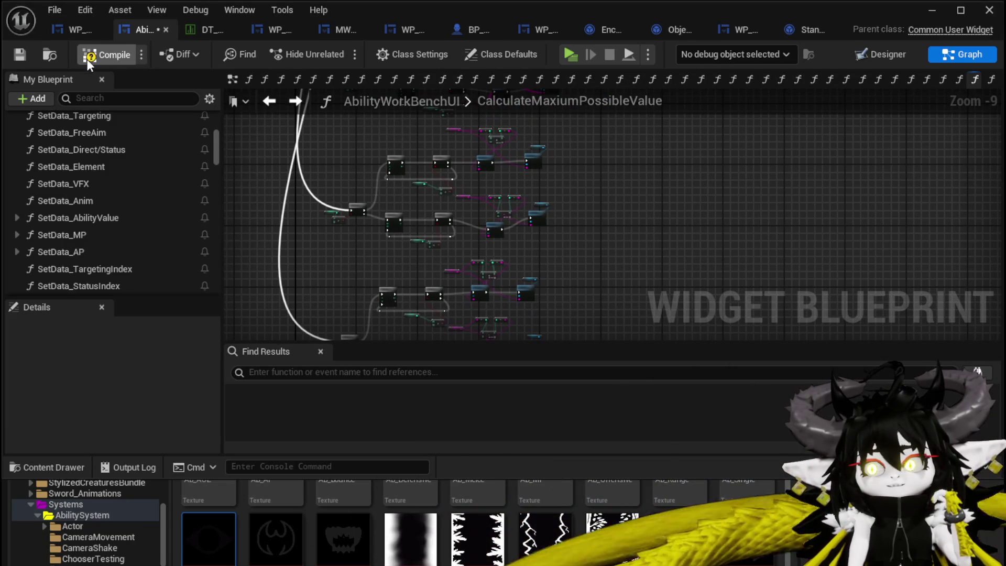
Compile and save the widget blueprint, then return to the level editor.
click(86, 57)
click(20, 54)
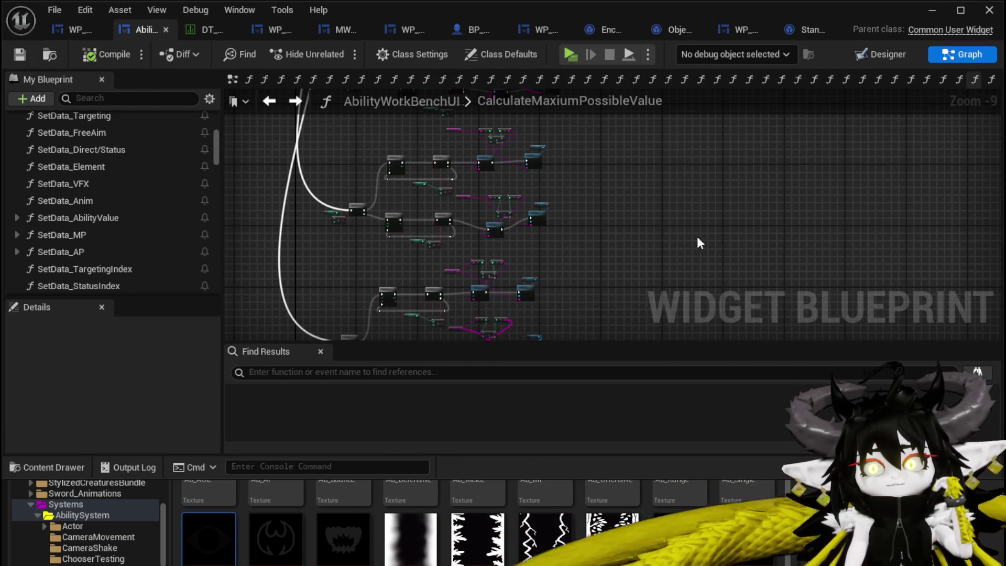
key(ctrl+z)
click(932, 10)
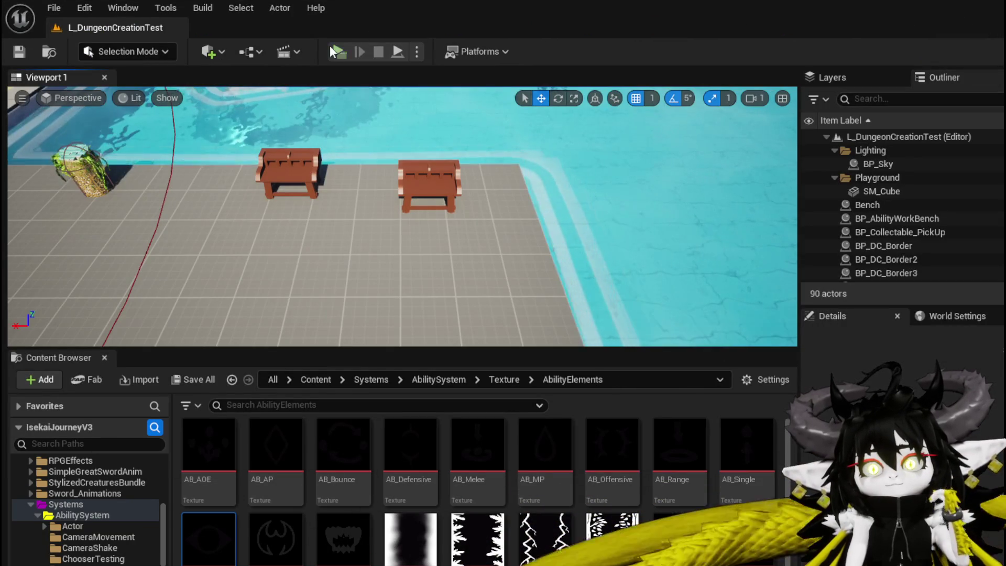
Start play-in-editor, load the saved ability at the workbench, and open the Water_Splash card.
click(329, 49)
key(w)
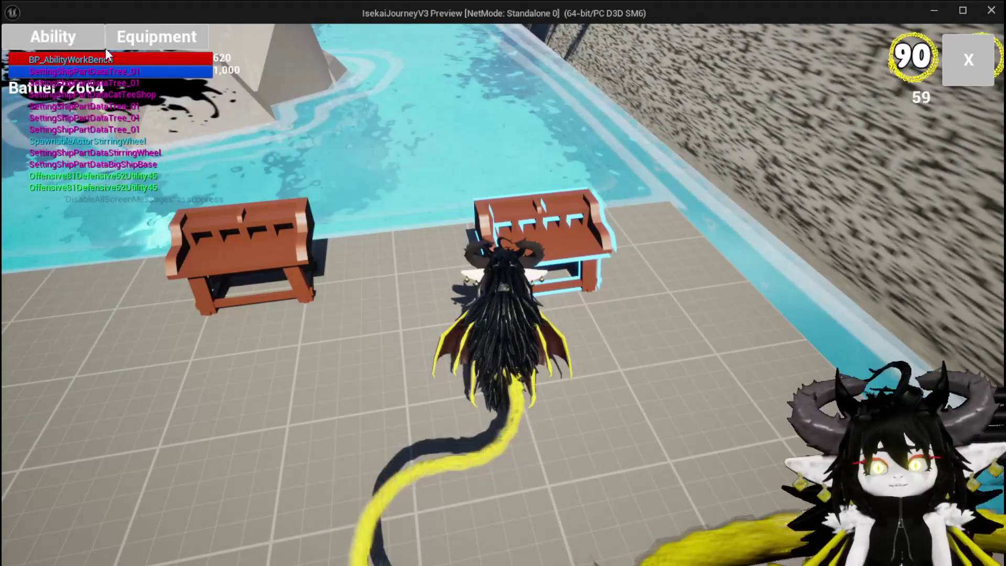
click(104, 46)
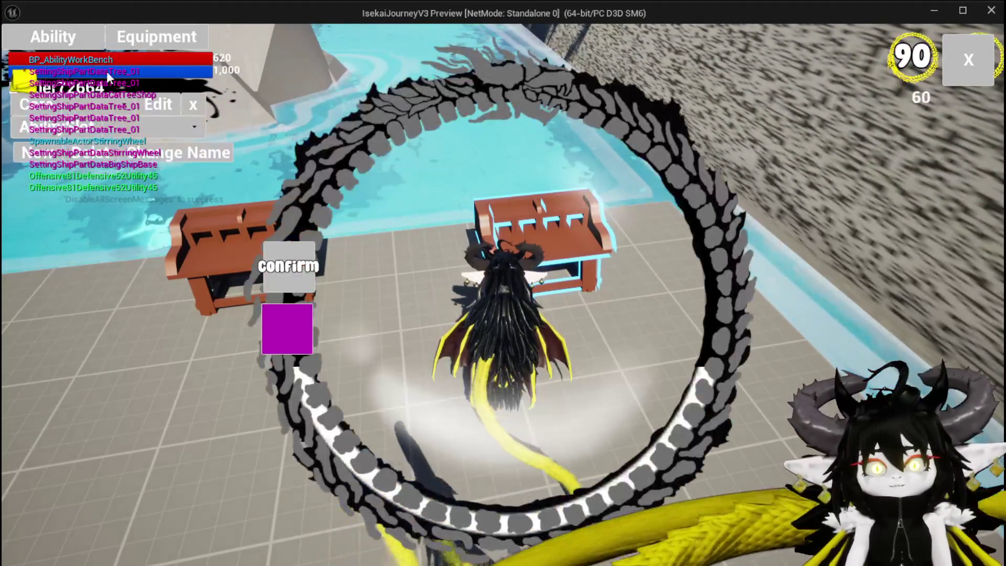
click(134, 128)
click(134, 138)
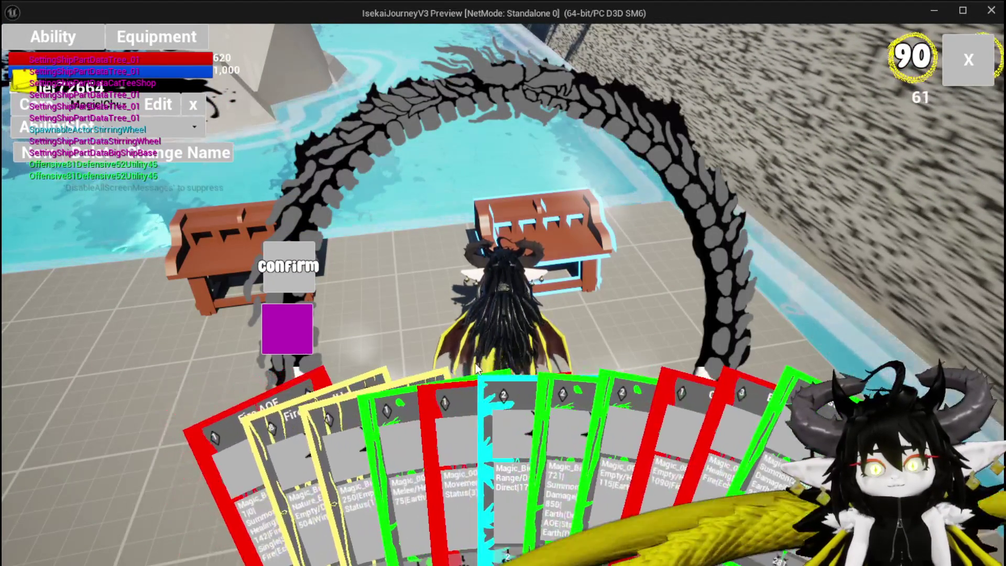
click(590, 403)
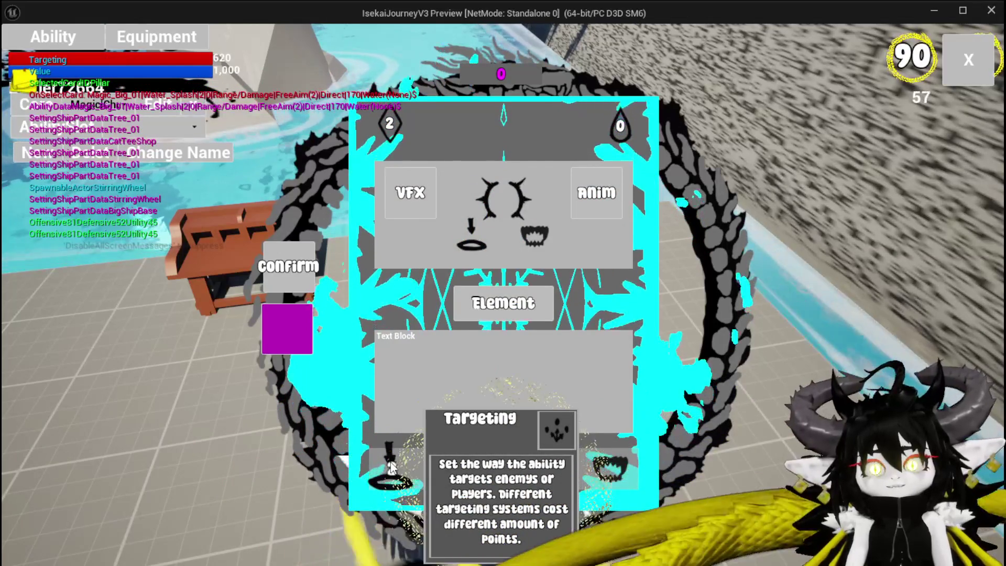
mouse_move(377, 134)
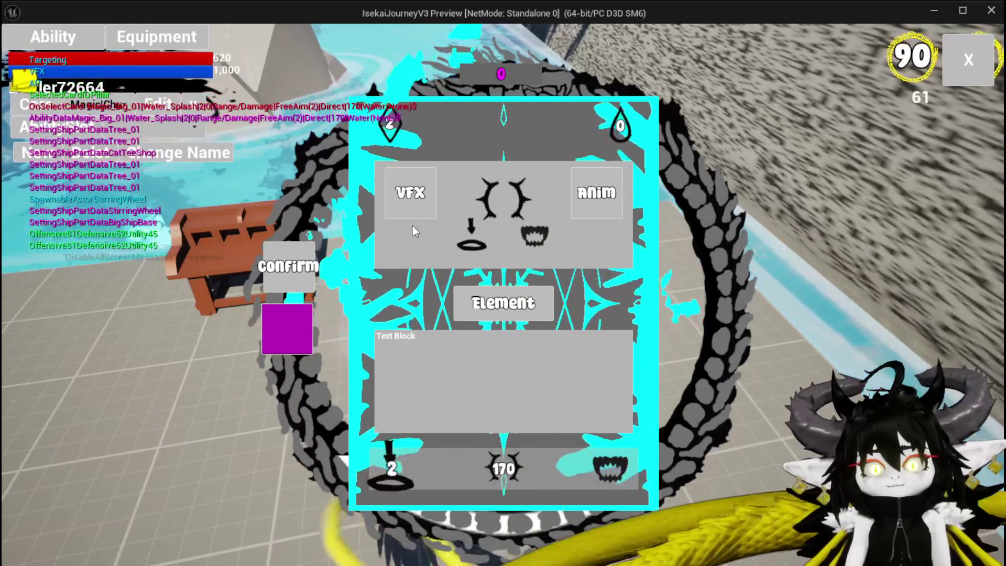
Enter 4 ability points on Water_Splash and pick a targeting type giving value 11.
click(388, 143)
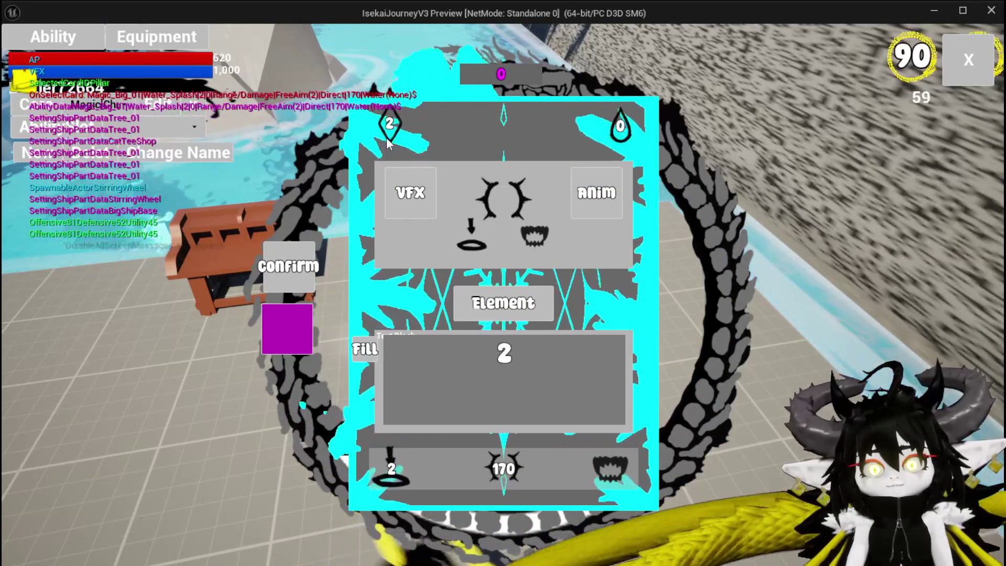
text(4)
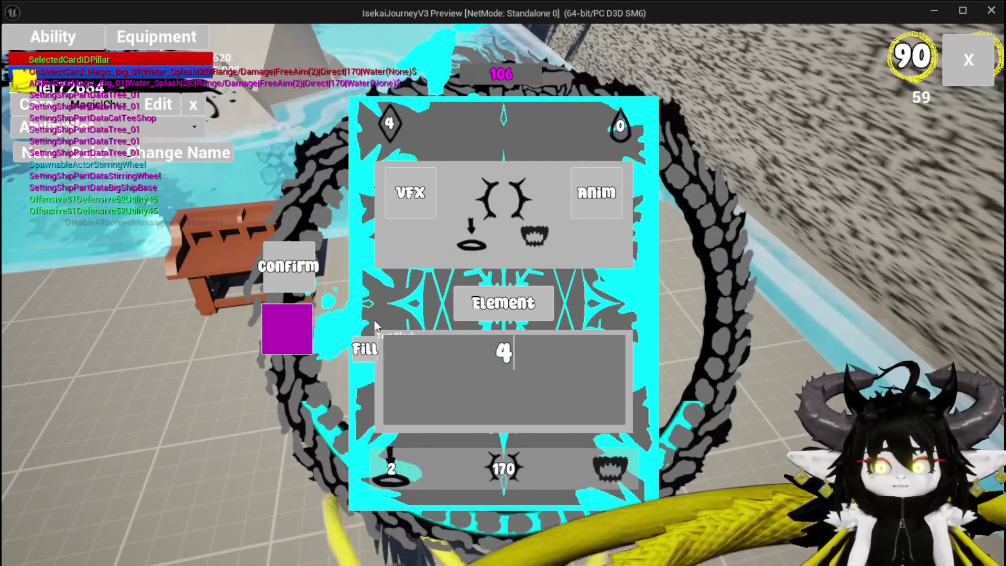
key(Return)
click(392, 461)
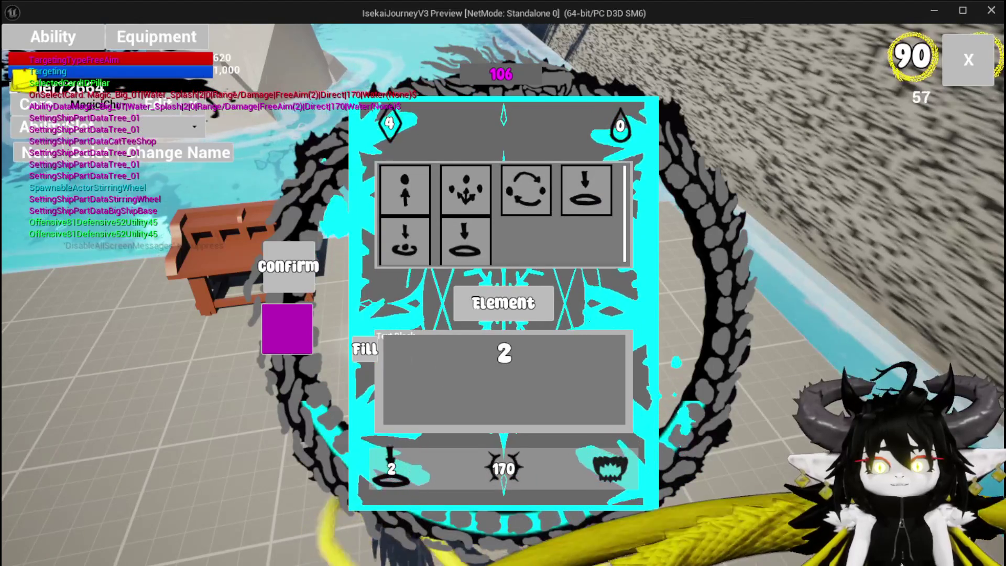
click(367, 349)
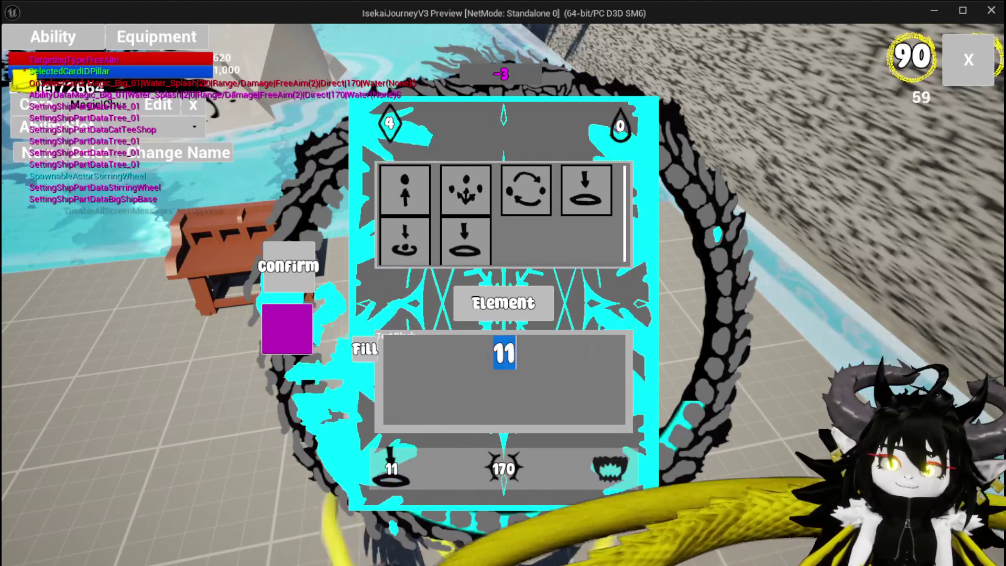
double_click(567, 353)
text(5)
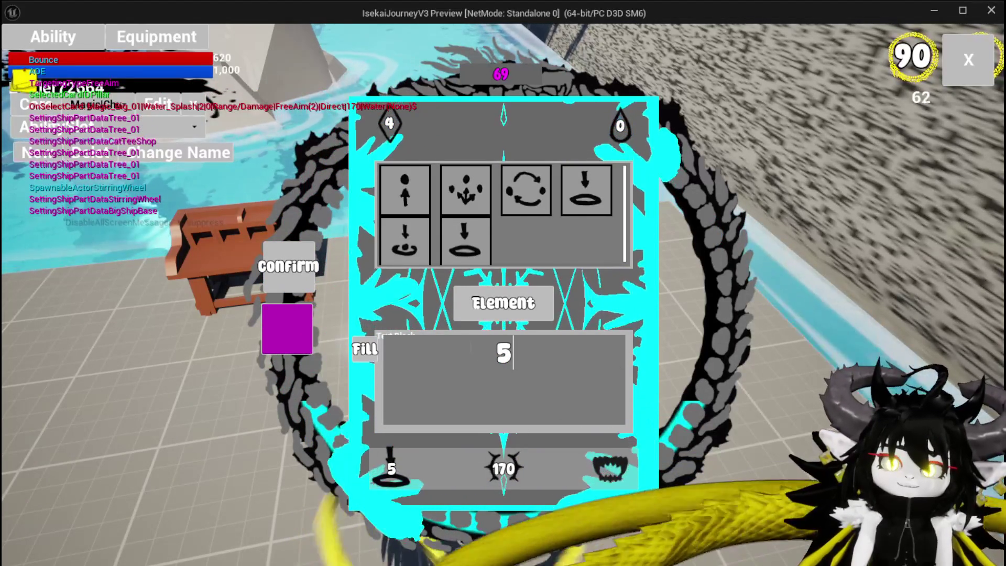
click(370, 351)
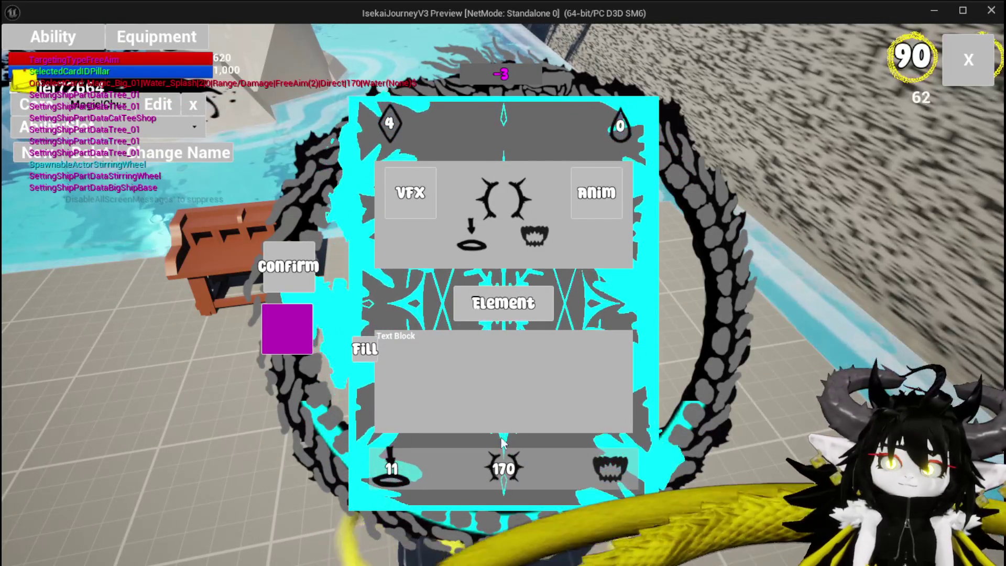
Recompute the card value with Fill, dropping 170 to 167, and save the card.
mouse_move(430, 468)
click(459, 273)
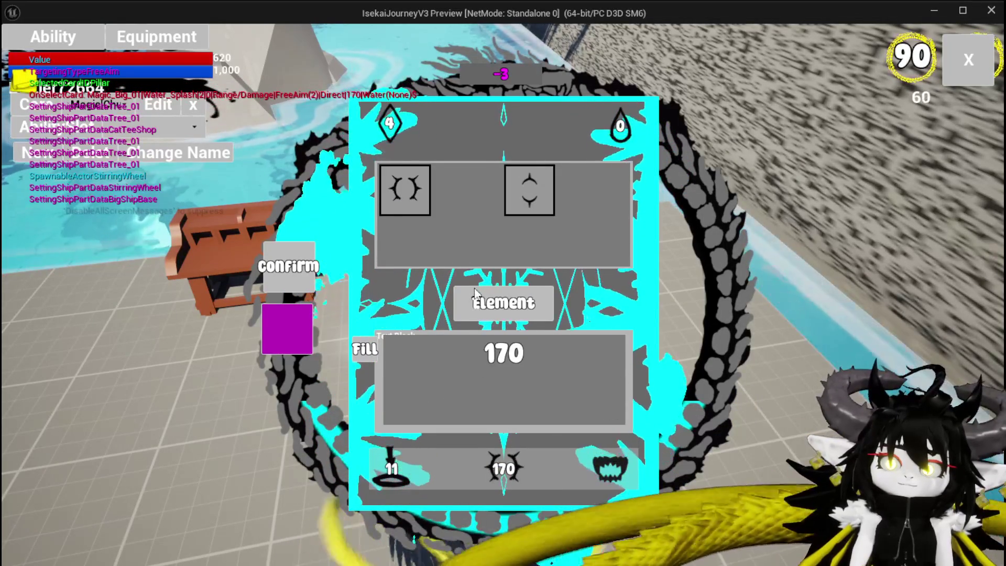
click(369, 350)
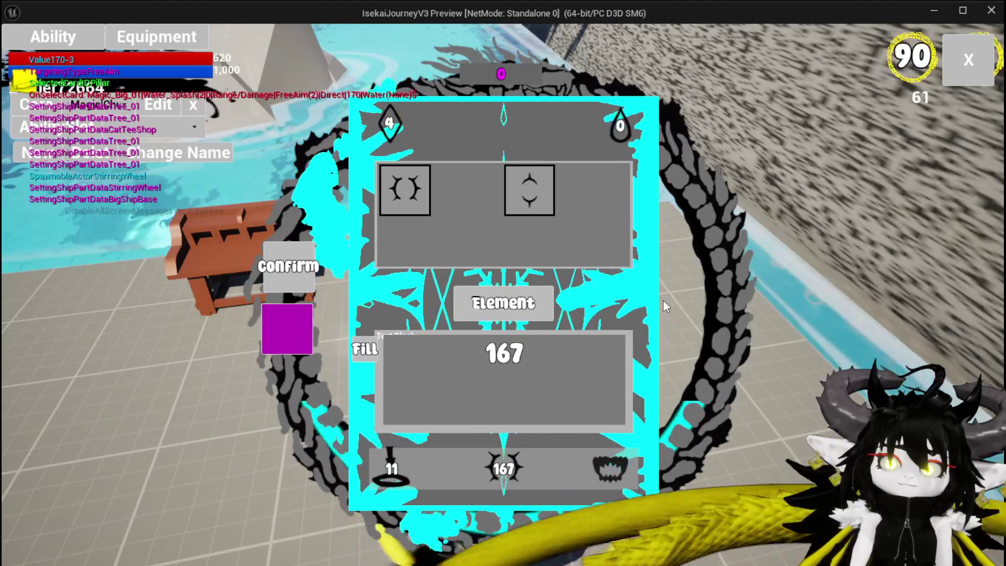
click(504, 303)
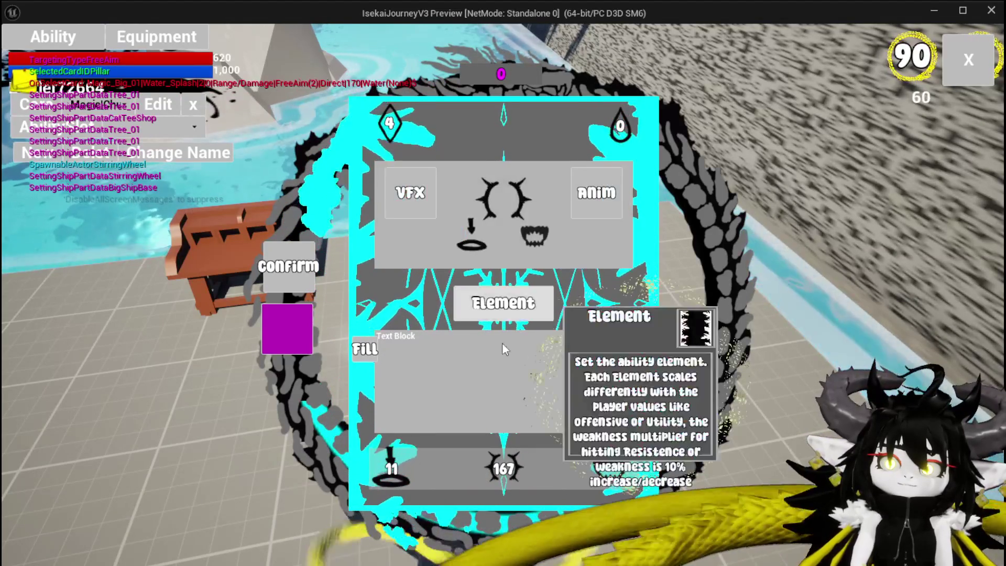
mouse_move(419, 431)
click(295, 319)
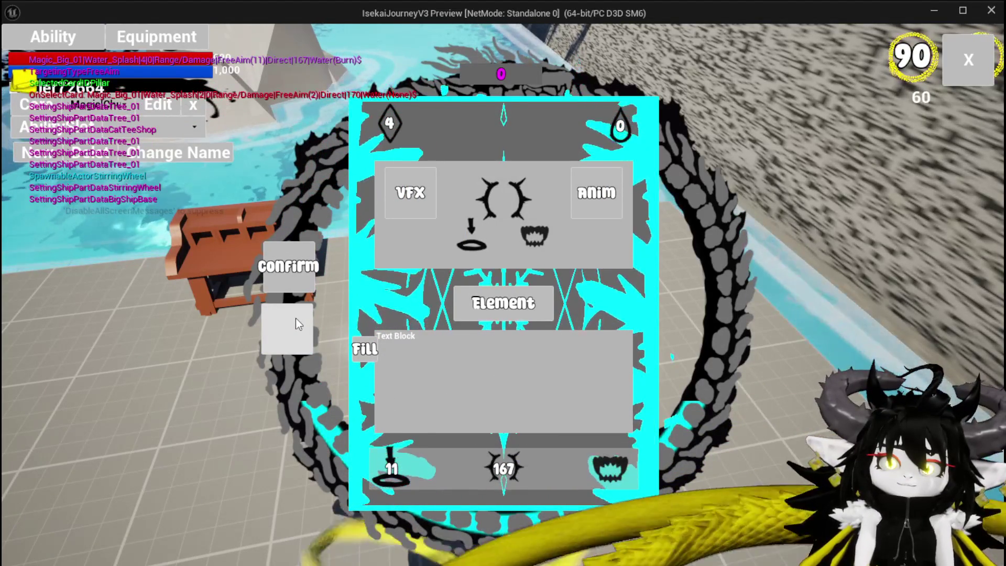
Switch targeting to Melee, recompute the value to 225, then save and confirm the card.
mouse_move(483, 323)
click(419, 430)
mouse_move(406, 259)
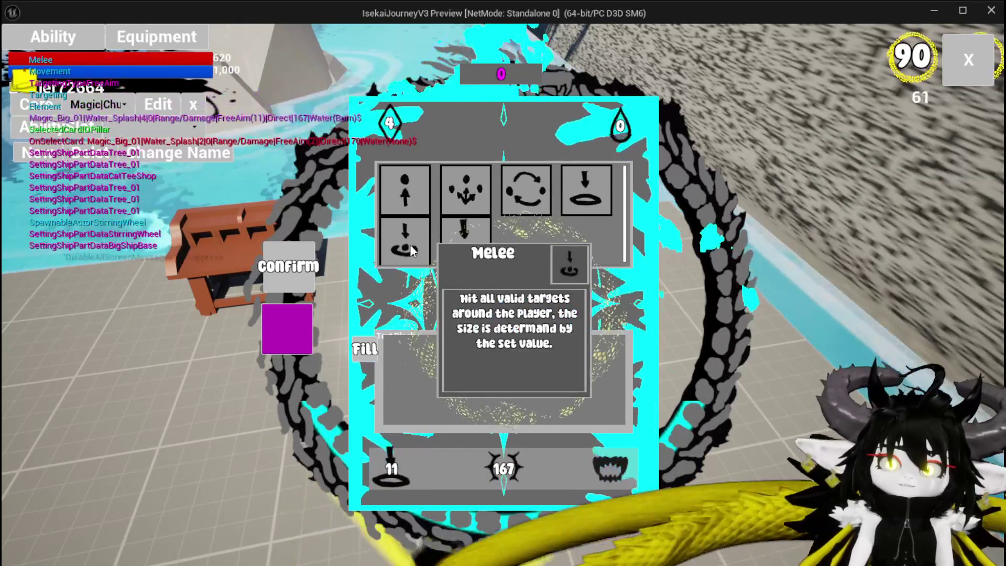
click(491, 471)
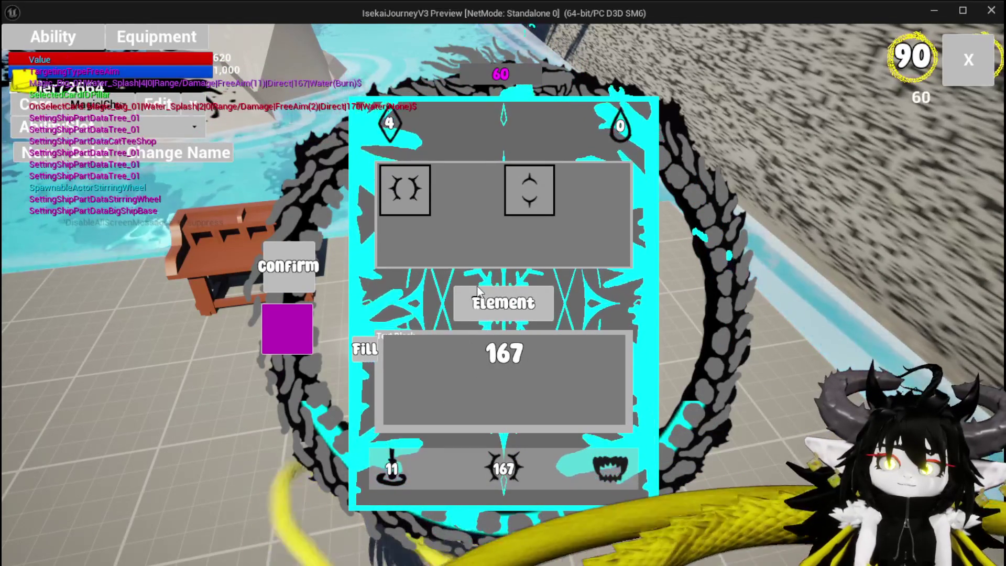
click(367, 350)
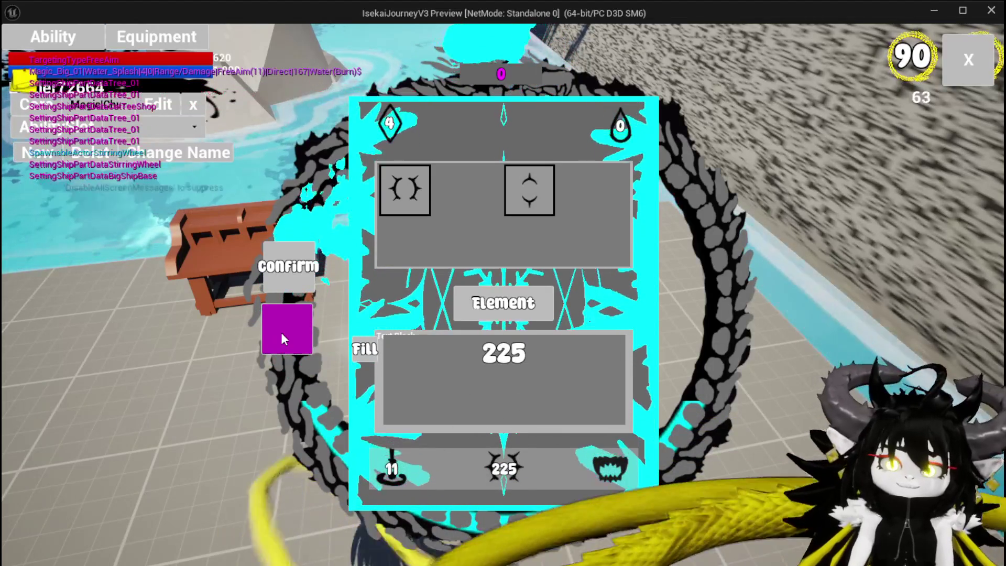
click(281, 334)
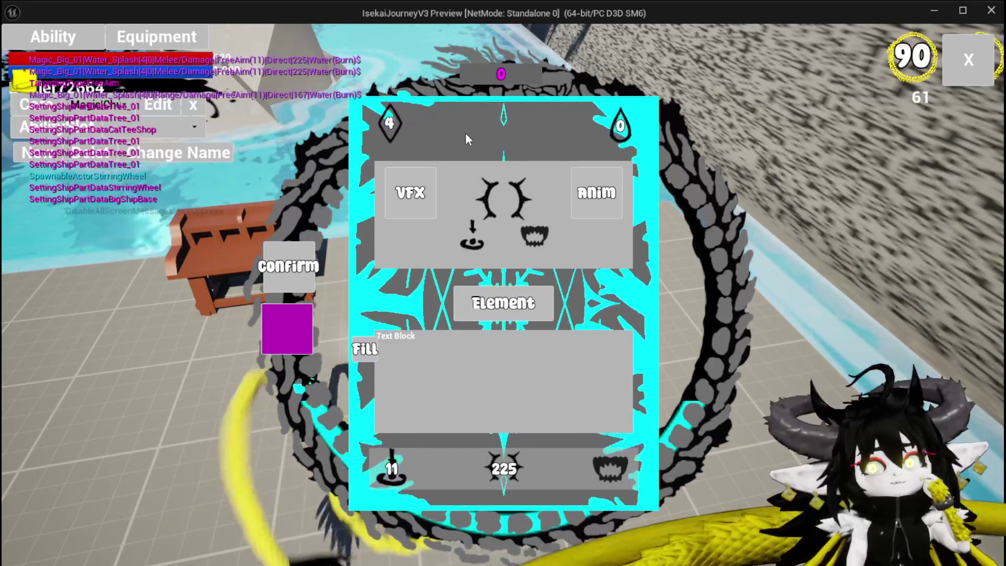
click(464, 304)
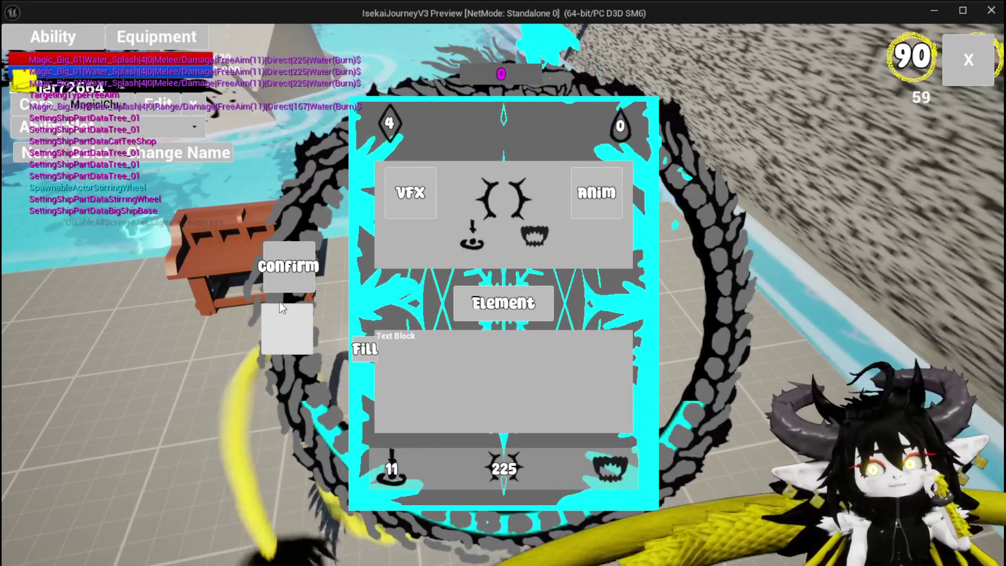
click(281, 307)
Leave the workbench and attack a water slime to start an encounter.
click(280, 282)
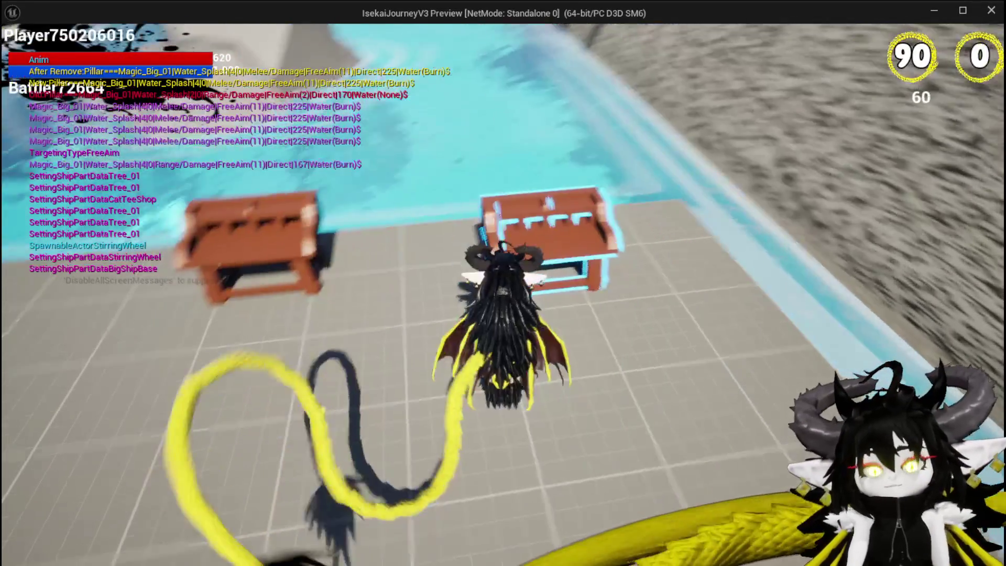
key(space)
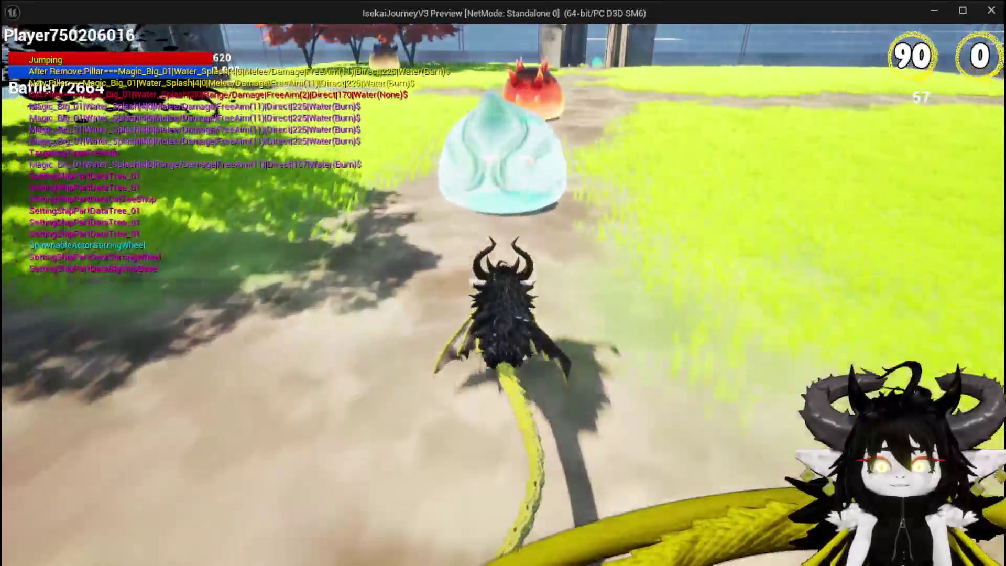
key(w)
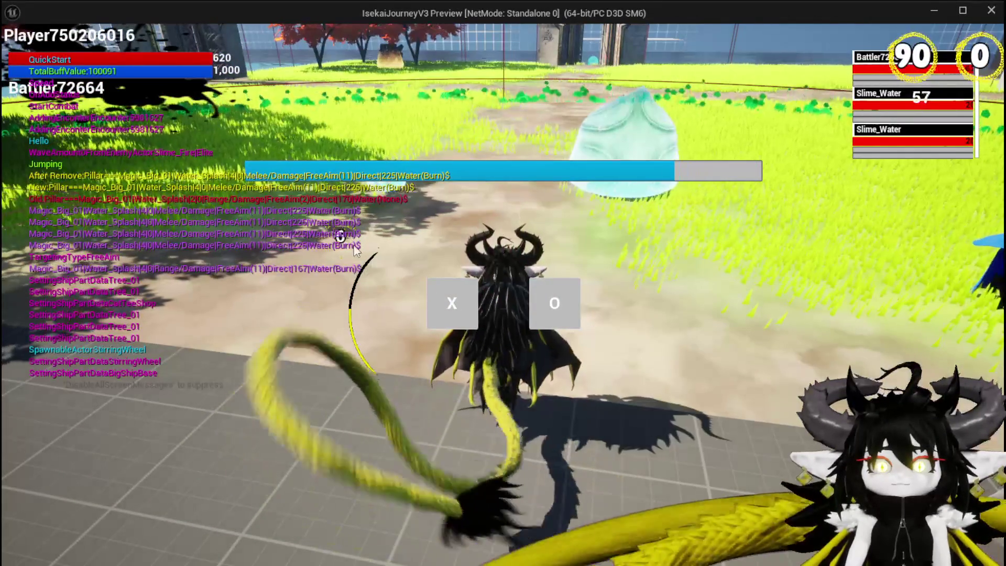
Accept the slime battle and play the cyan Water_Splash card from the hand.
click(436, 286)
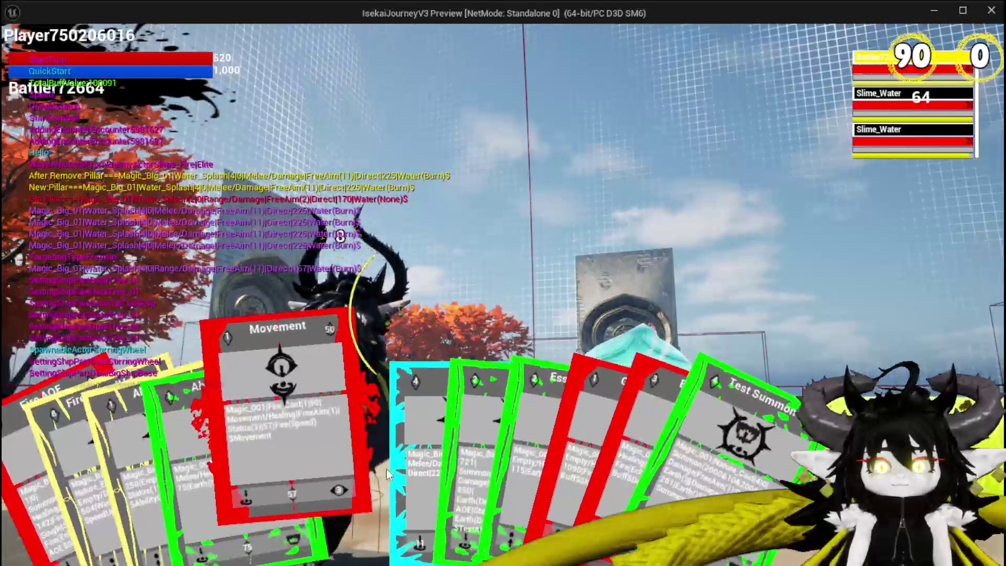
click(384, 463)
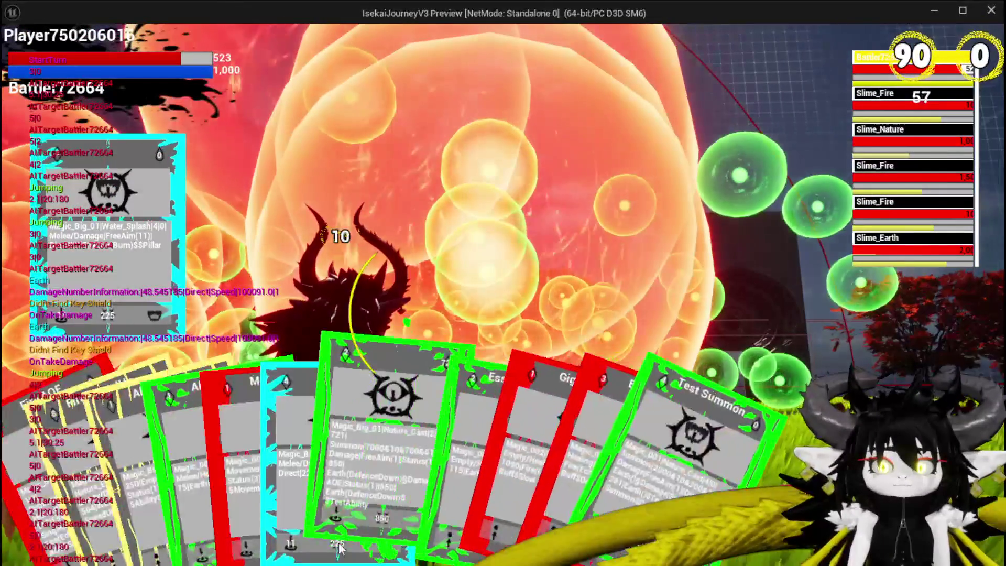
click(313, 449)
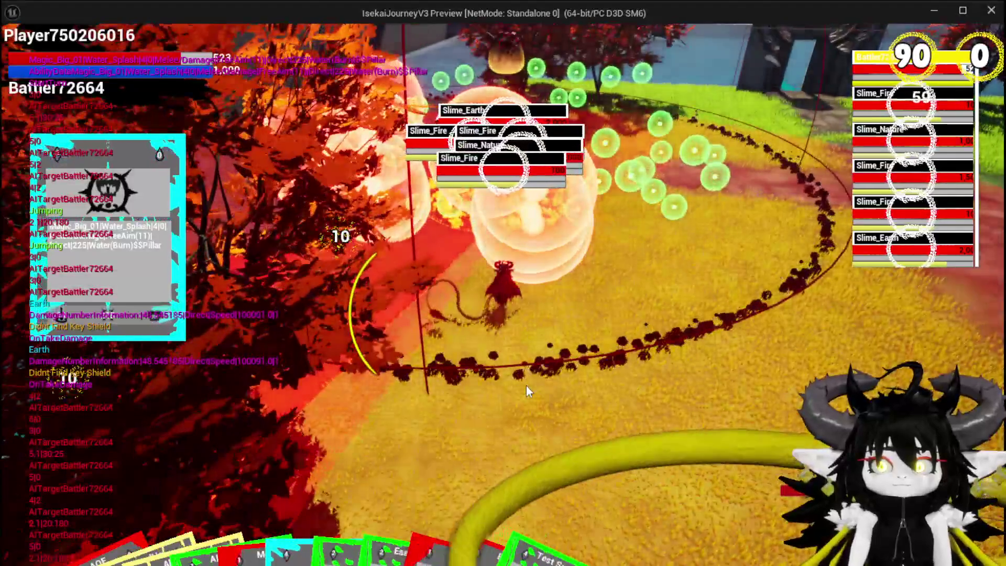
Cast Water_Splash onto the slimes, then aim and release another card at them.
click(527, 386)
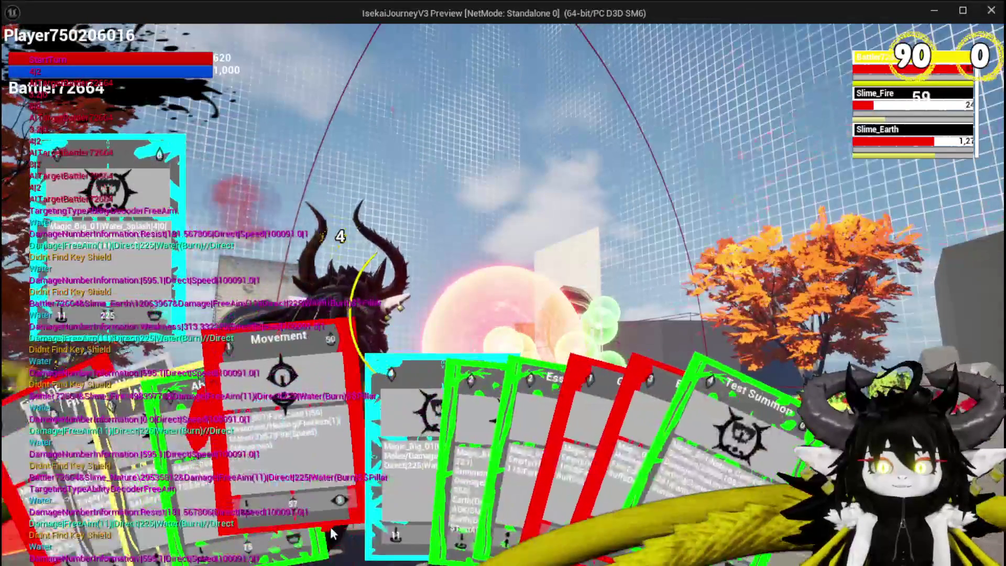
click(368, 474)
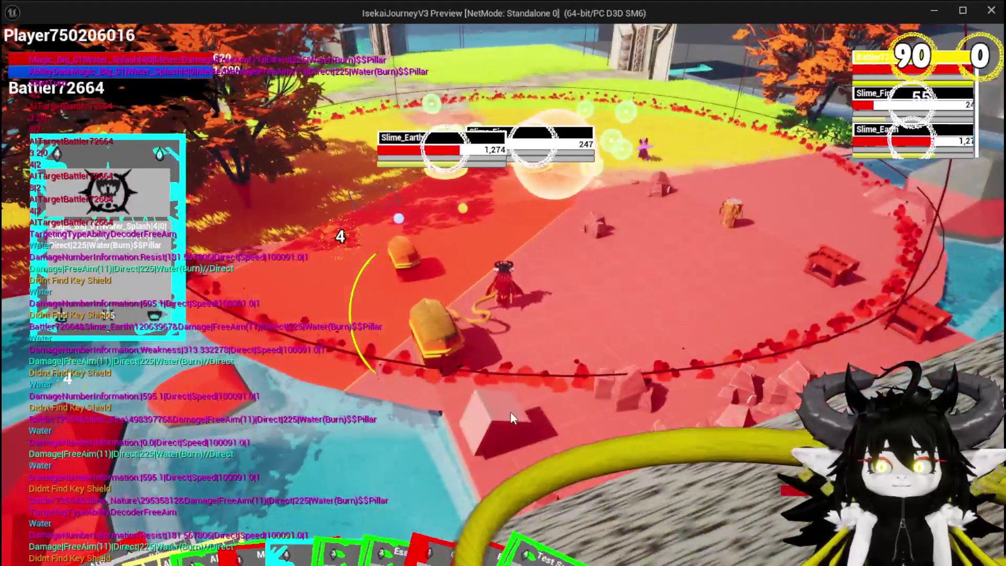
click(511, 411)
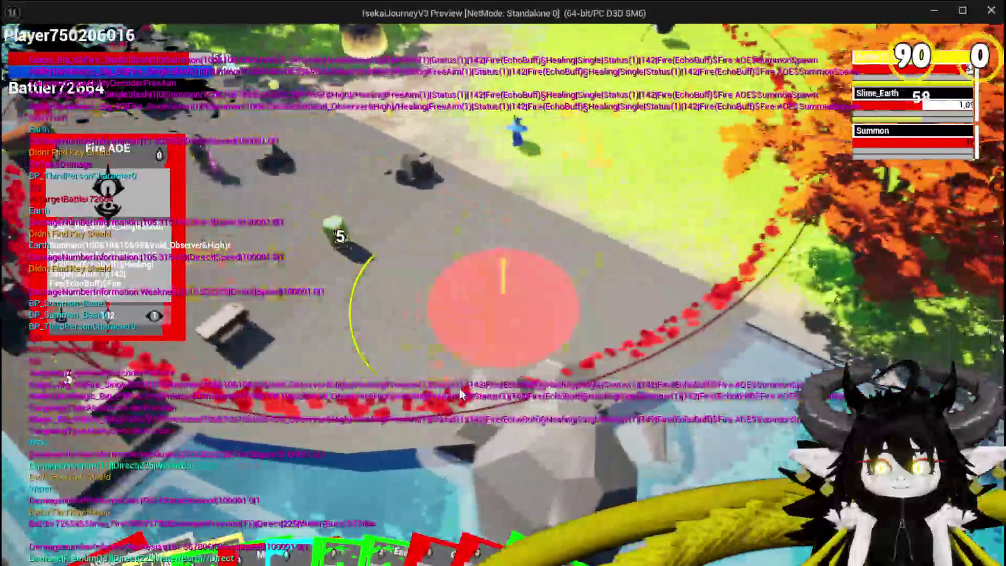
Cast Fire AOE, fire a Water card at the target, and bring the card hand back up.
click(461, 394)
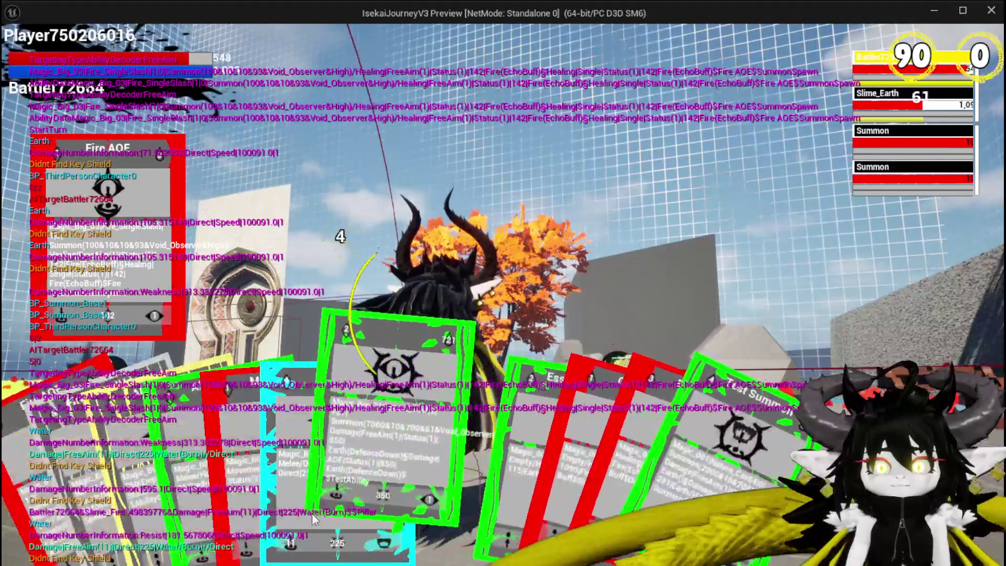
click(312, 514)
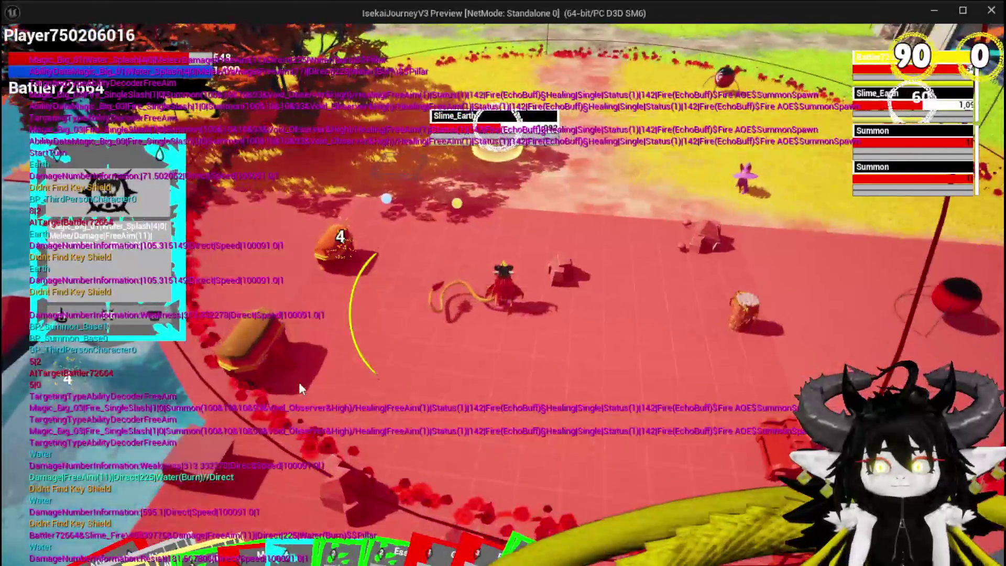
click(299, 384)
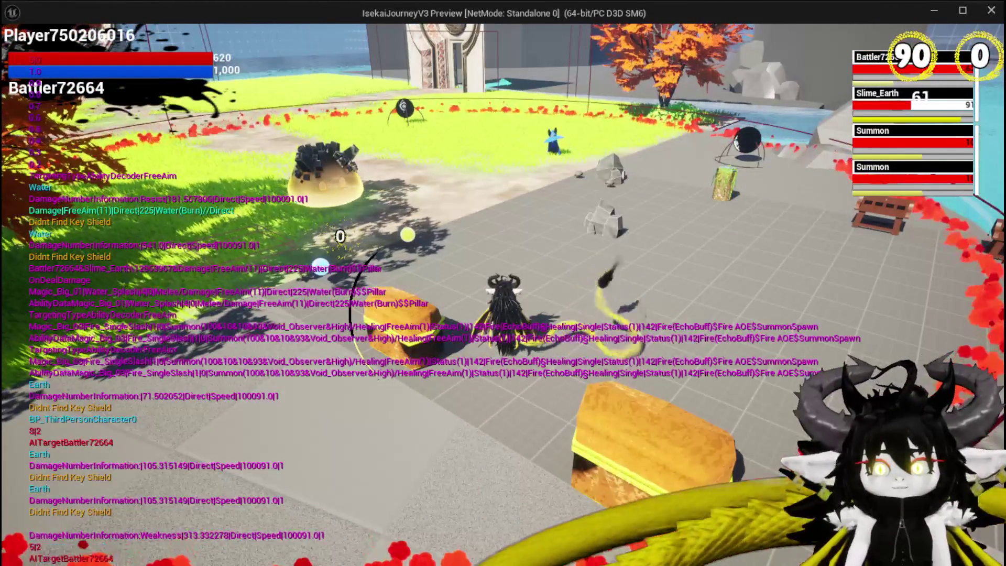
key(space)
key(space)
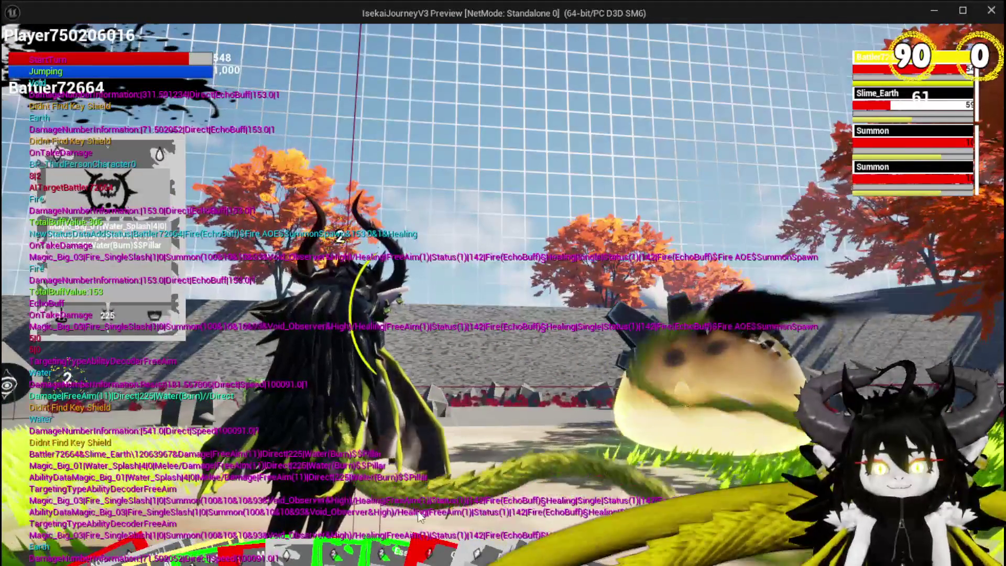
mouse_move(237, 534)
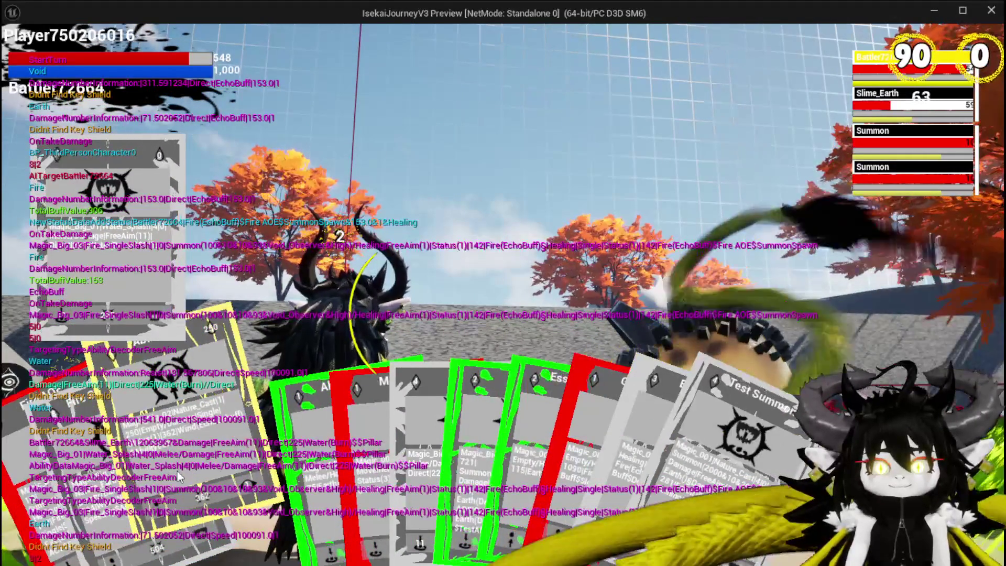
Play Ability003, Fire SpeedUp and repeated Fire AOE casts, then close the inventory and end PIE.
click(178, 471)
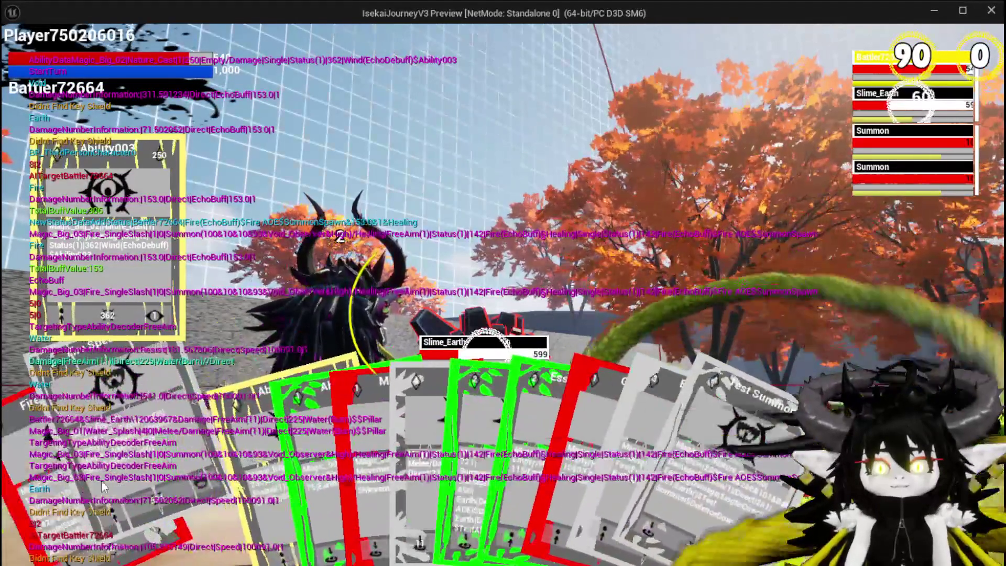
click(140, 480)
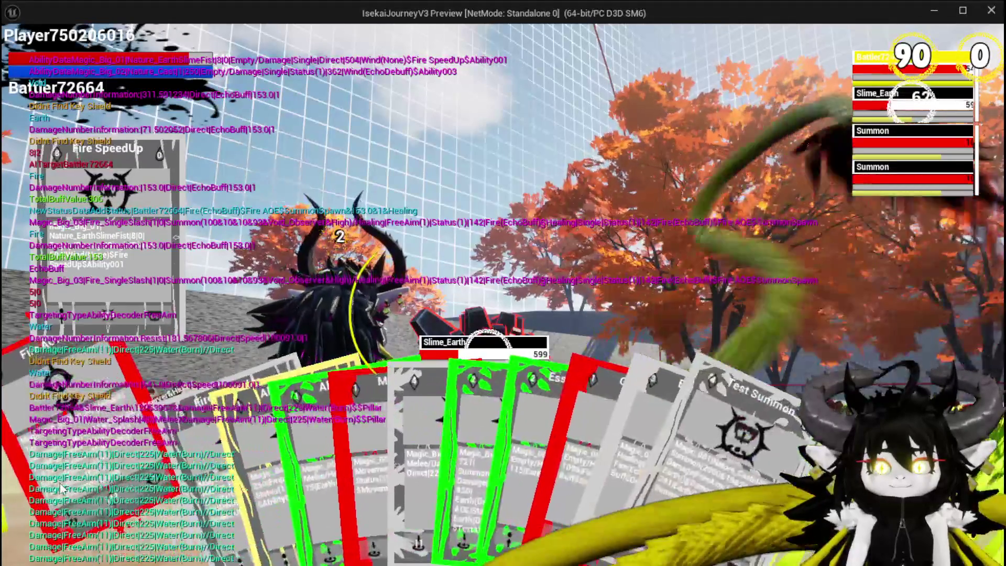
click(61, 475)
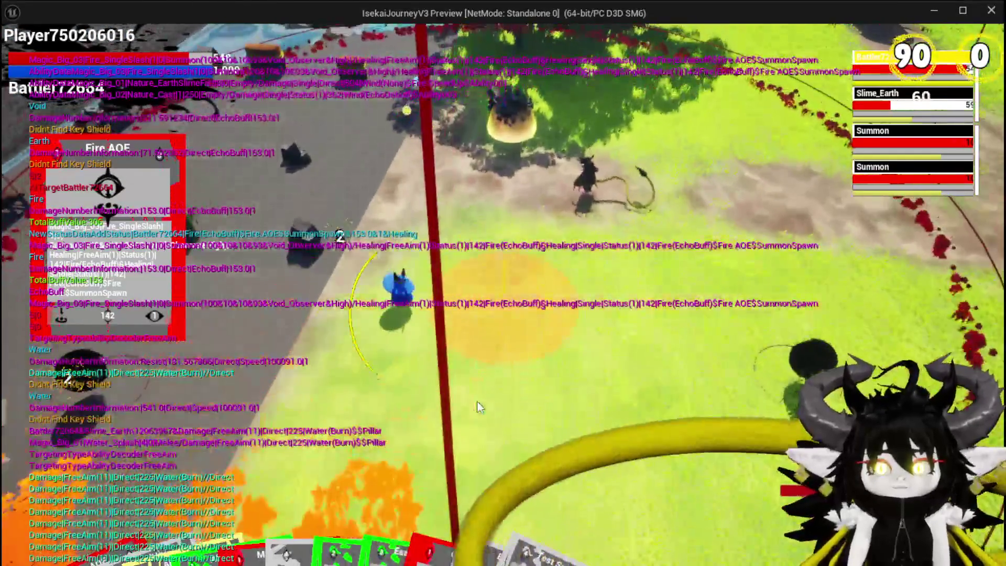
click(477, 407)
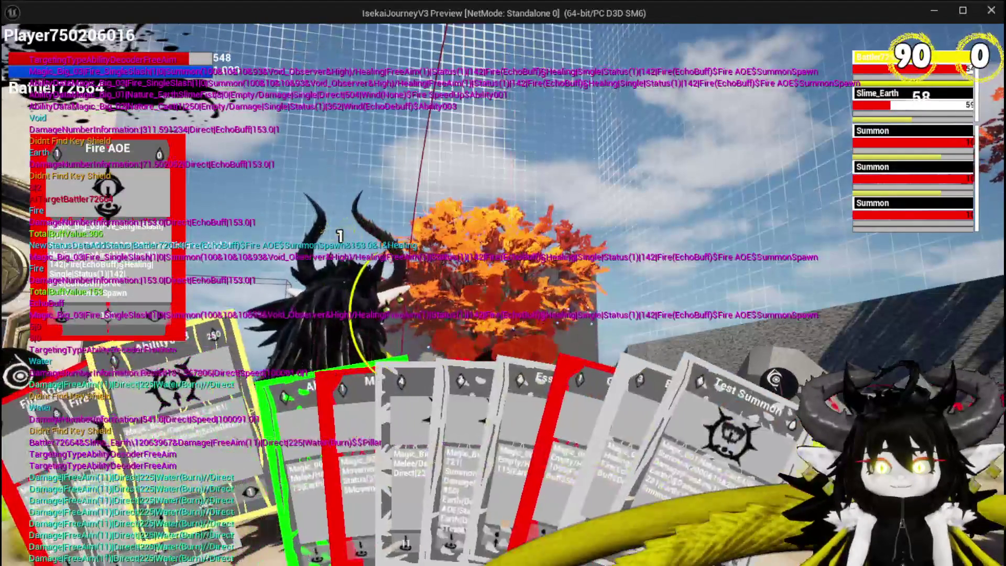
click(44, 530)
click(471, 446)
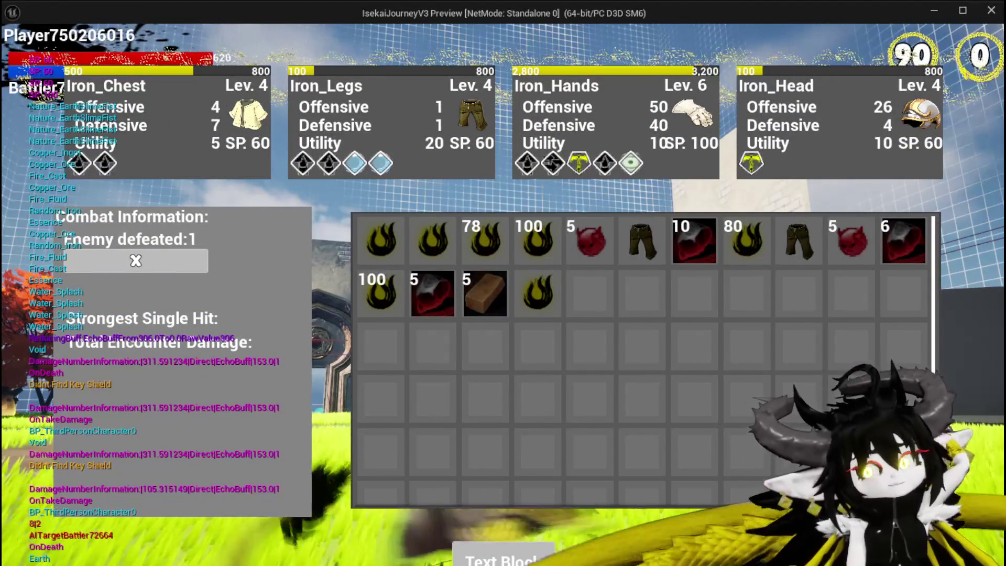
key(i)
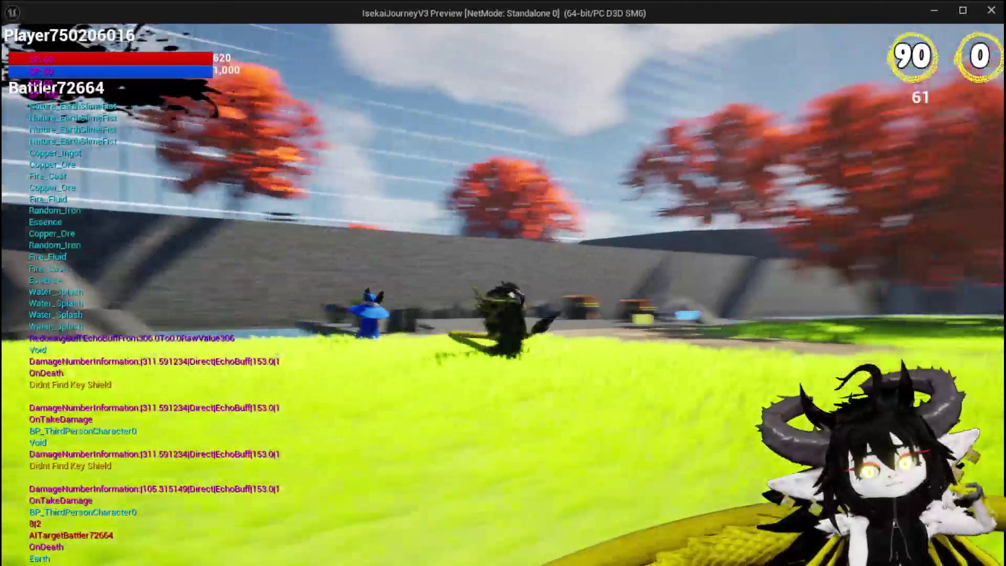
key(Escape)
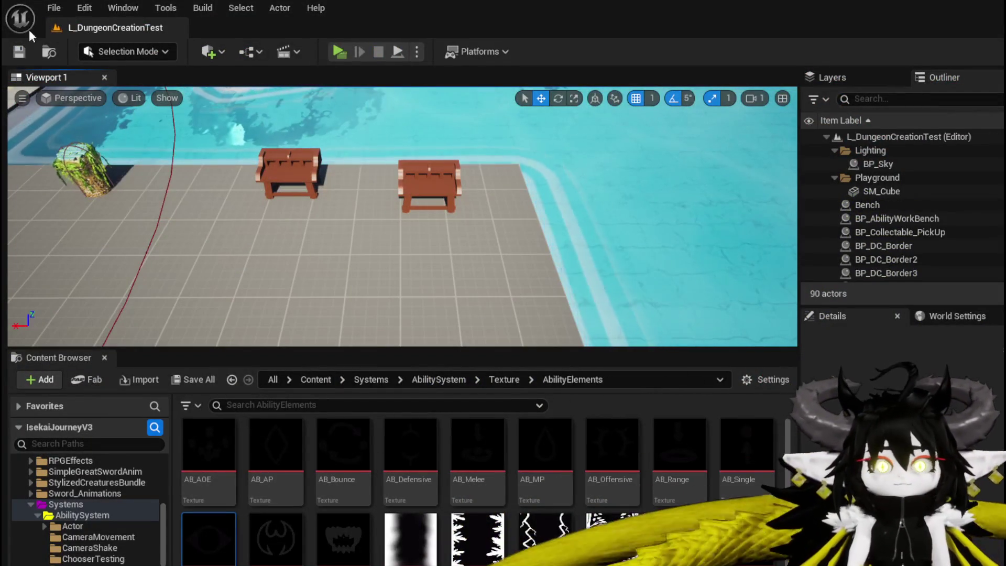
Save the modified packages, then inspect AbilityWorkBenchUI's SetStatusIndex function and return to its Designer layout.
click(21, 51)
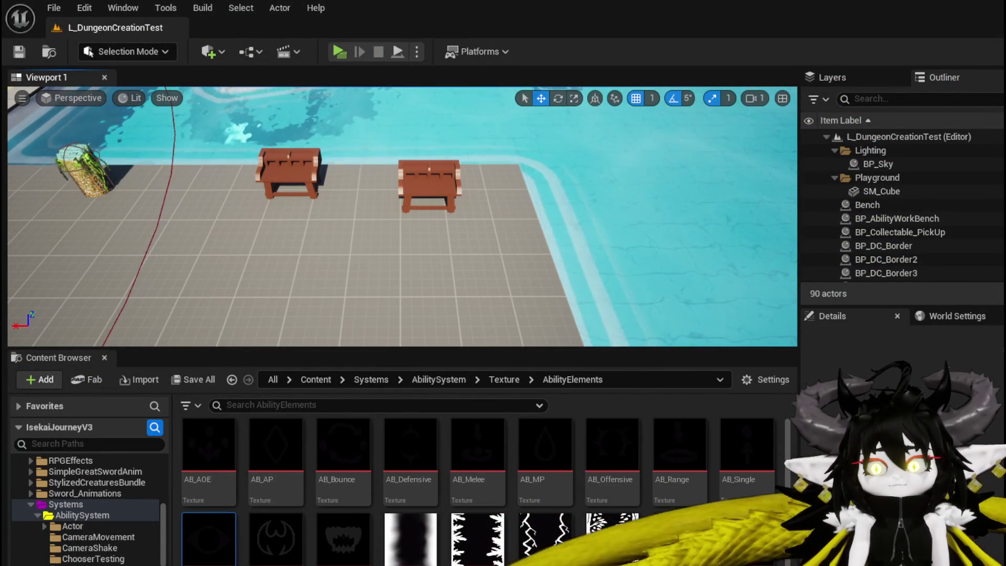
key(alt+Tab)
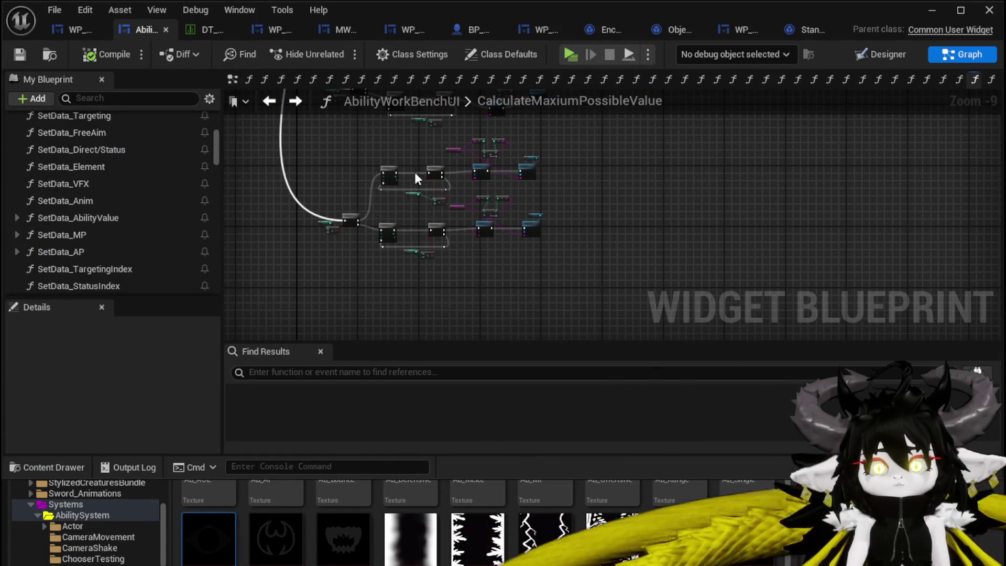
click(891, 52)
scroll(449, 150, up, 4)
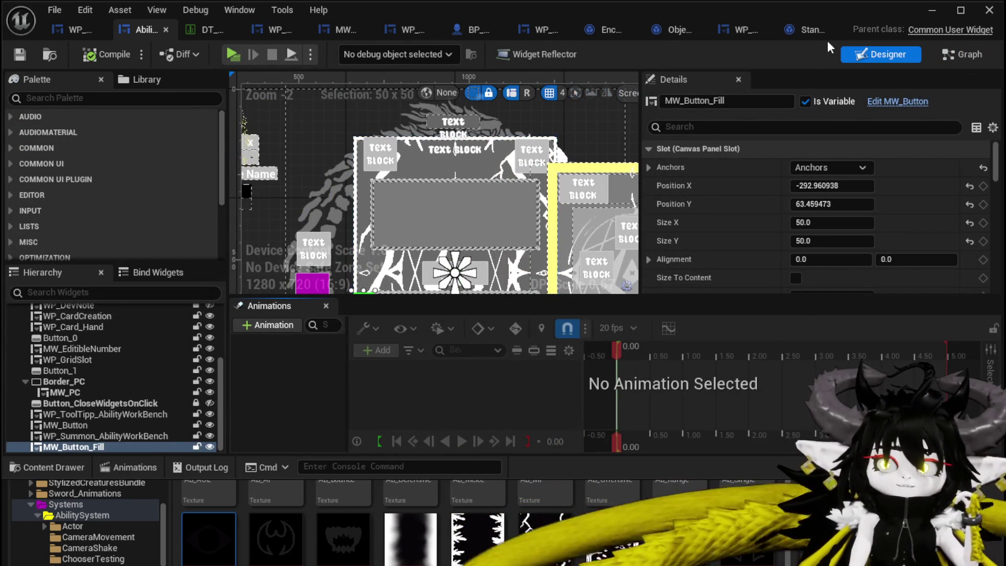
click(78, 26)
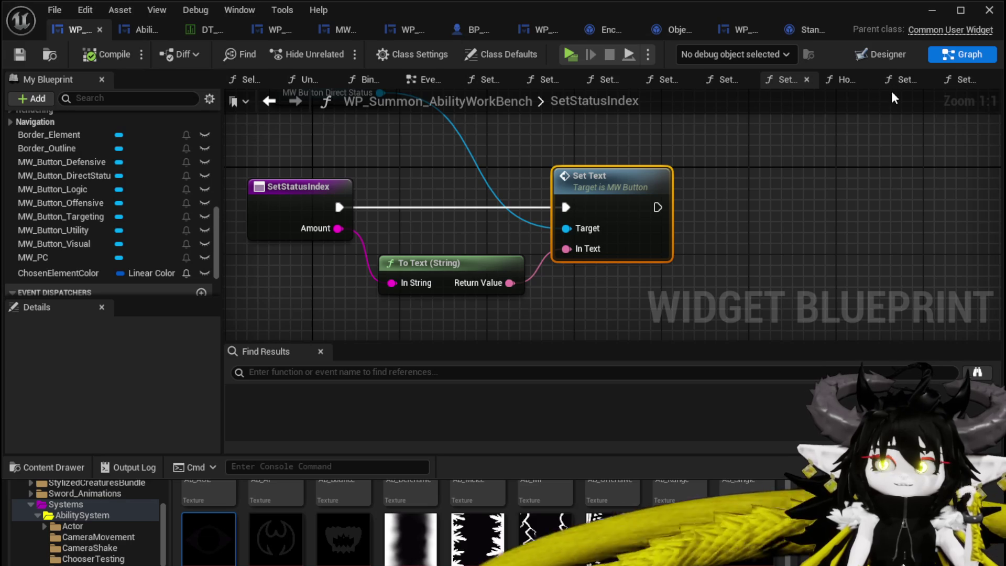
click(881, 54)
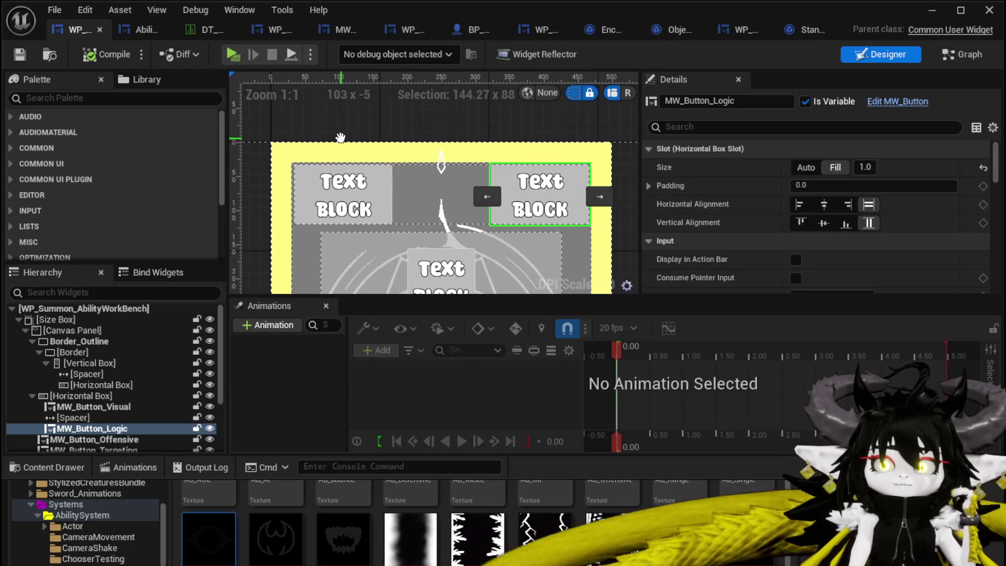
Open the WP_CardCreation card widget in its own editor and view its Designer layout.
click(142, 30)
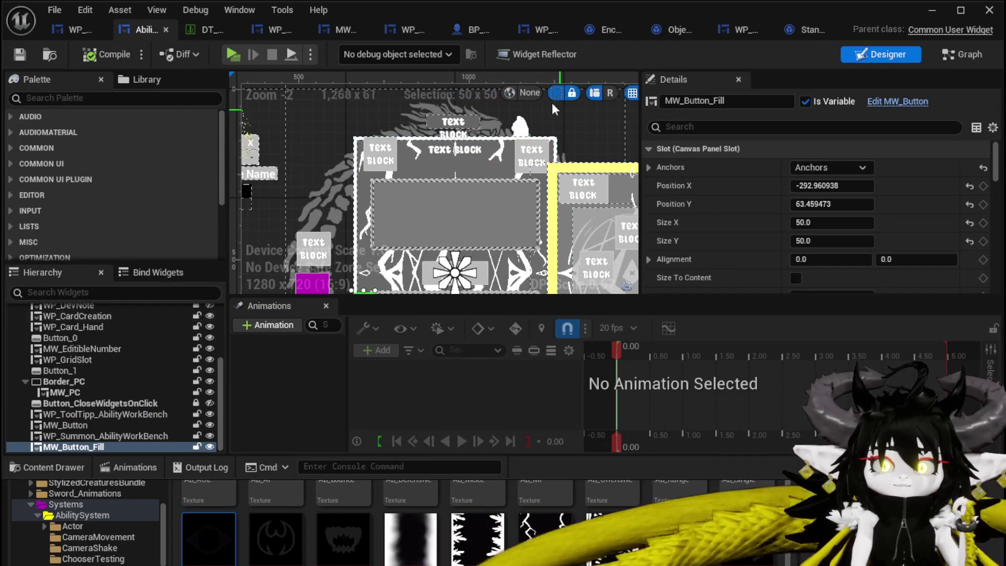
click(466, 179)
click(905, 104)
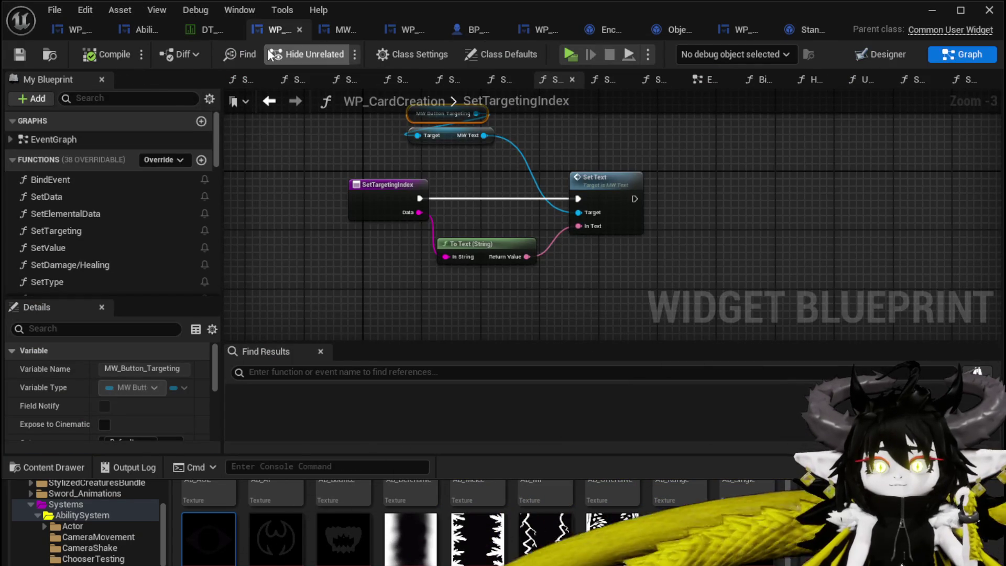
click(886, 53)
Select the MW_AbilityName text block in the card layout.
scroll(479, 183, up, 2)
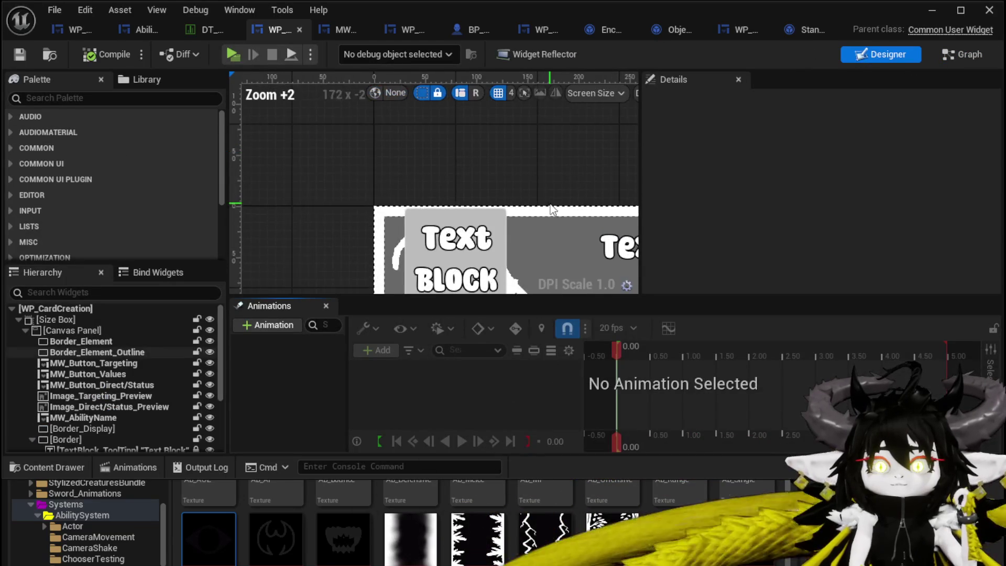
scroll(479, 183, down, 3)
click(479, 184)
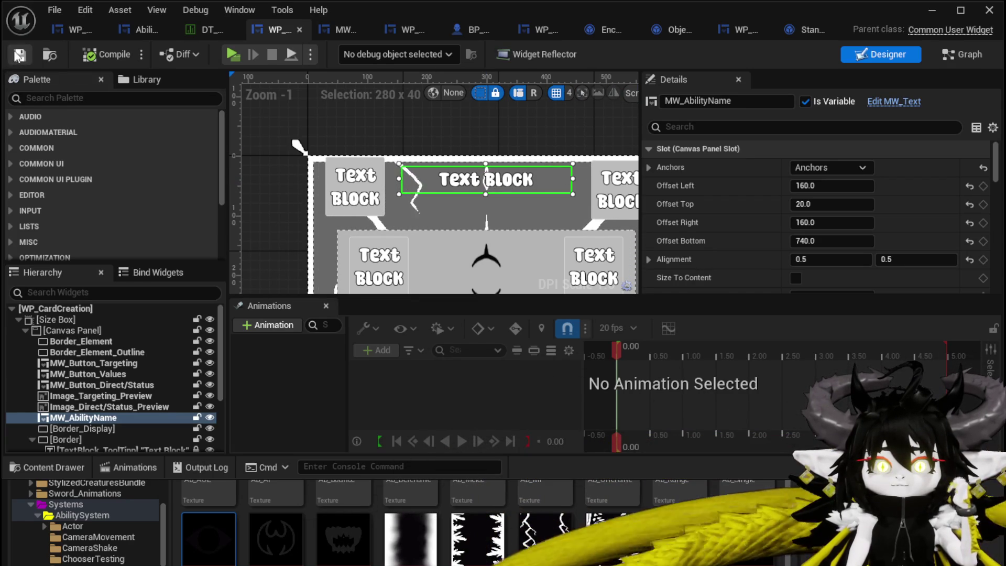
Back in AbilityWorkBenchUI, filter both the Hierarchy and the Palette by 'Edi'.
click(65, 30)
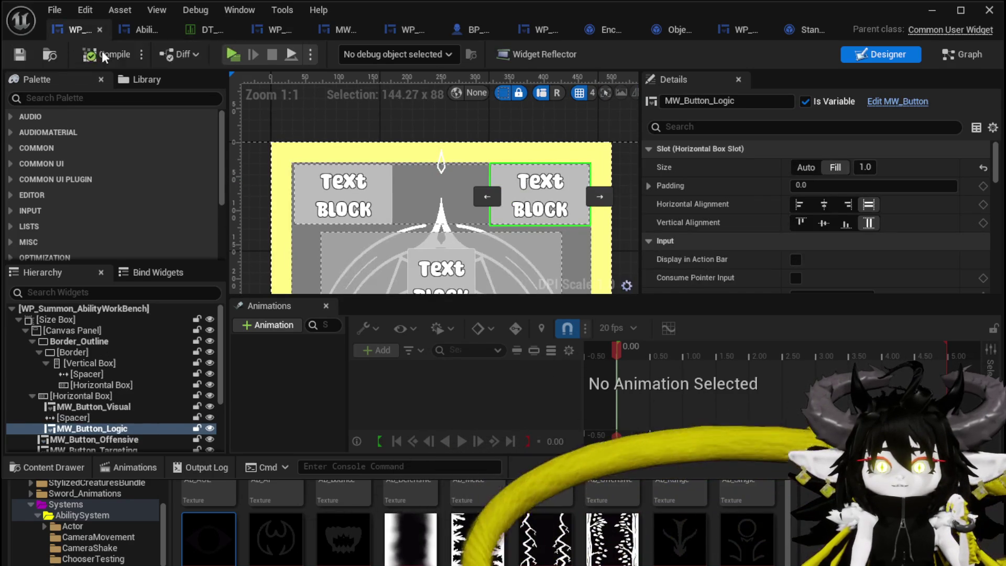
click(146, 32)
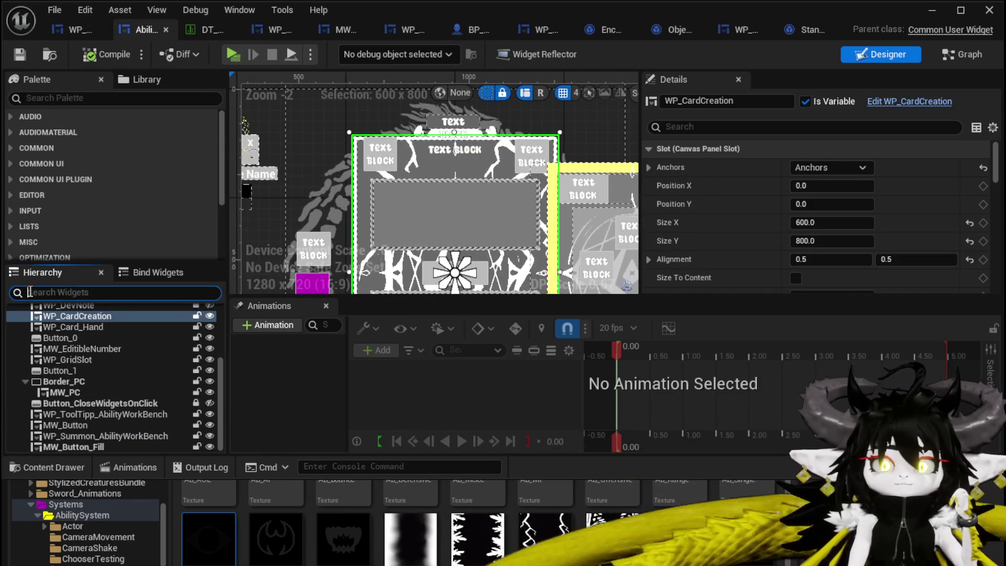
text(Edi)
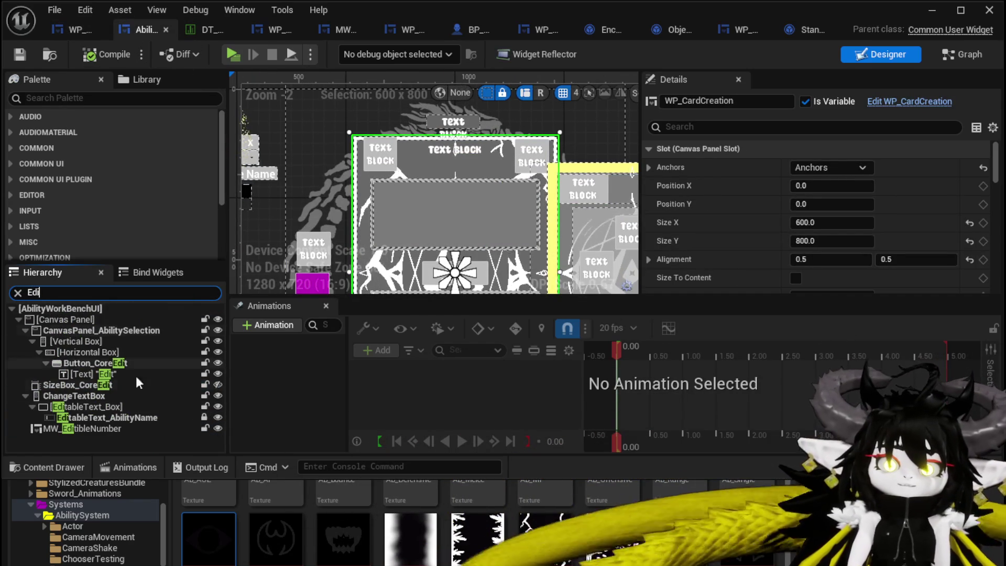
click(64, 99)
text(Edi)
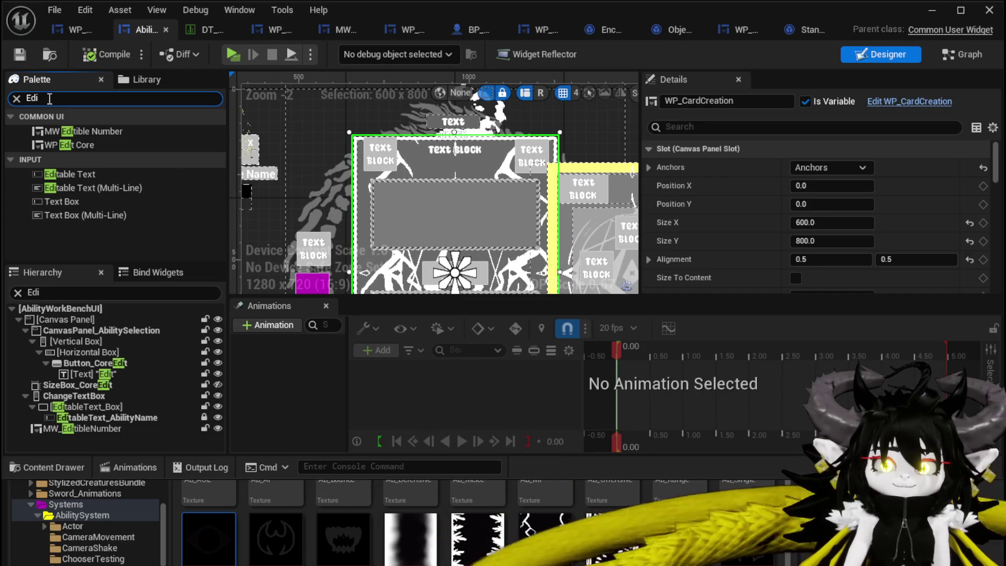
Filter the Palette by 'Text' to reveal the User Created MW Text widget, then save AbilityWorkBenchUI.
key(ctrl+a)
text(Text)
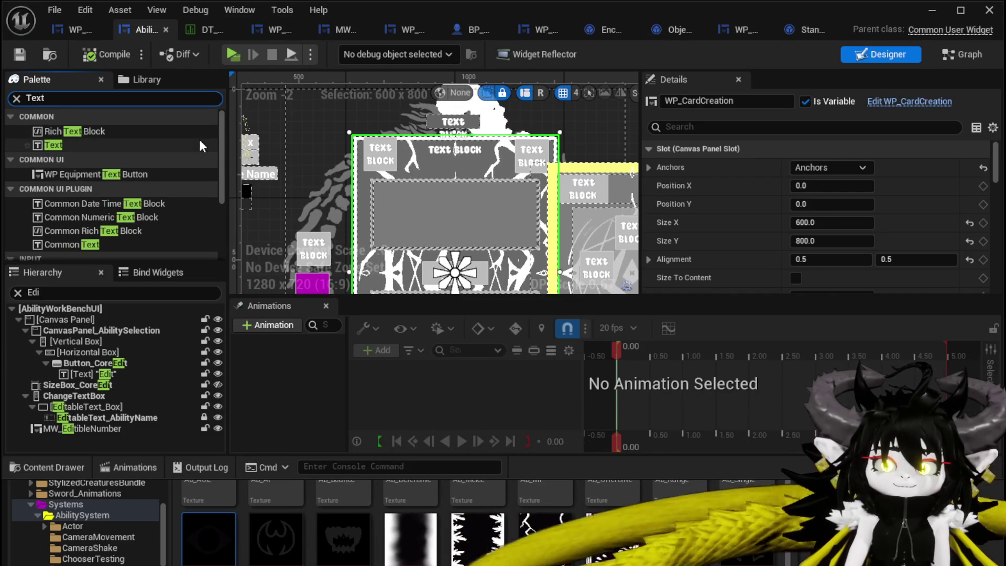
scroll(114, 152, down, 3)
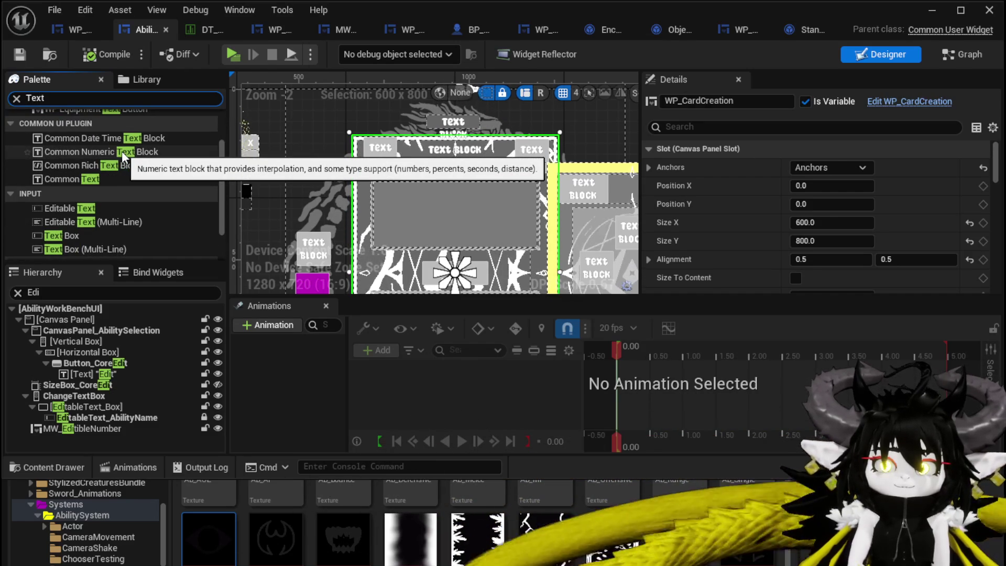
scroll(122, 151, down, 2)
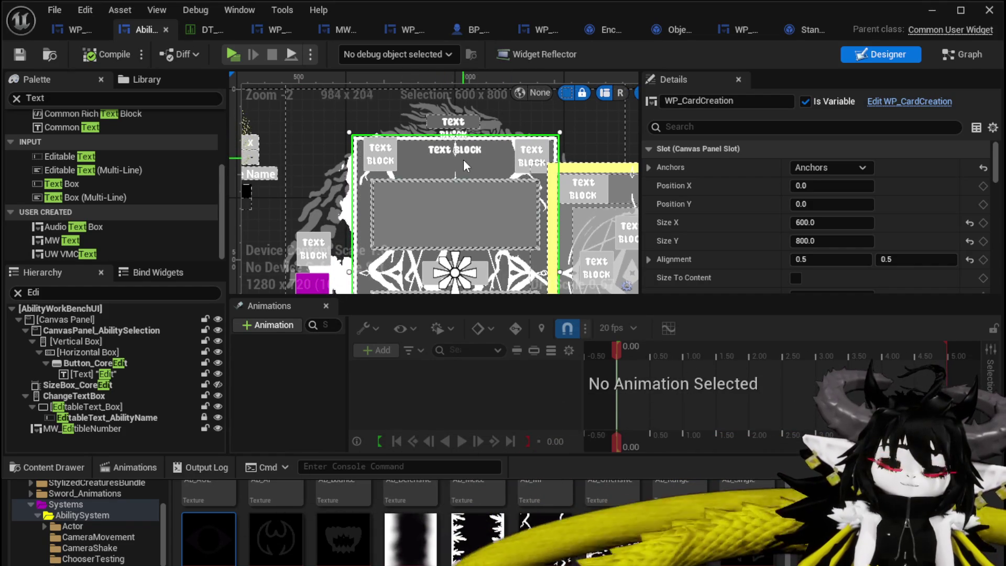
scroll(463, 159, up, 2)
scroll(440, 246, down, 4)
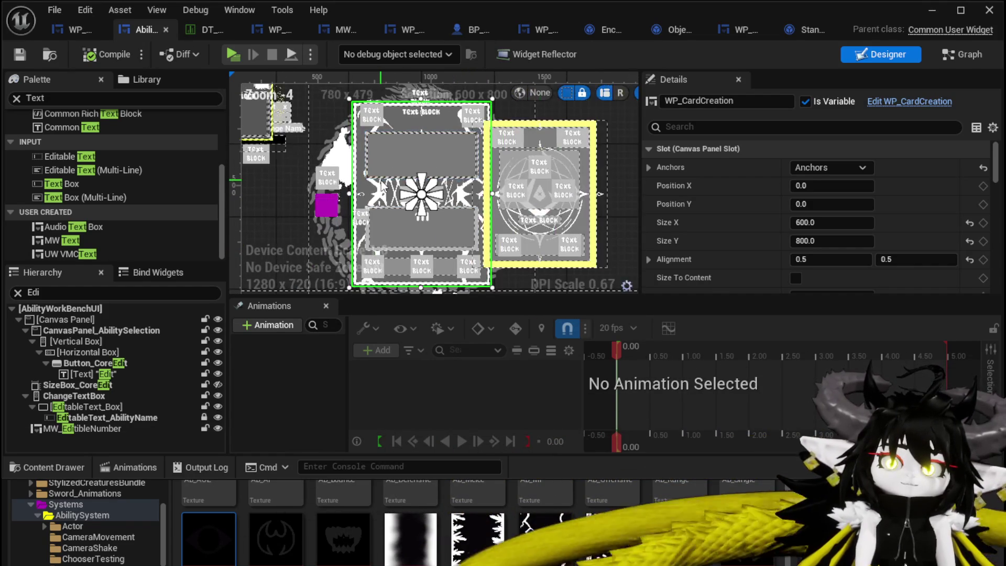
key(ctrl+s)
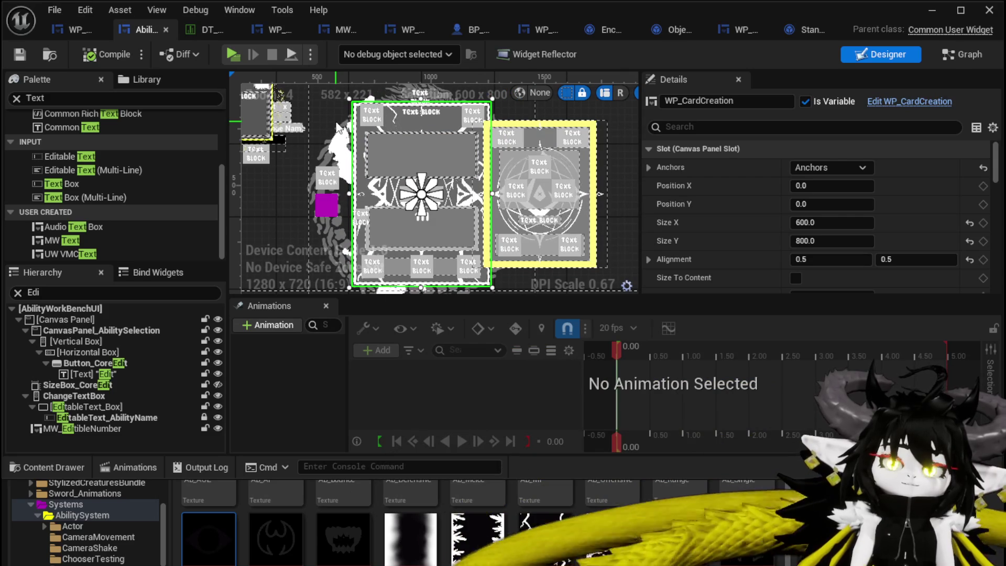